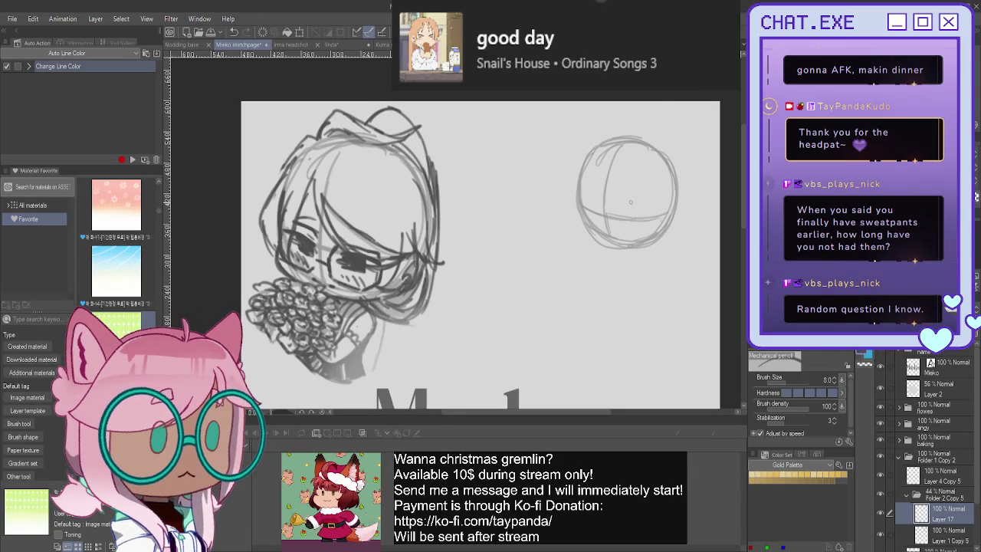
# Zoom in on the empty circle head sketch and add a new layer above Layer 17
pyautogui.scroll(1, 604, 181)
pyautogui.scroll(1, 598, 184)
pyautogui.scroll(2, 588, 187)
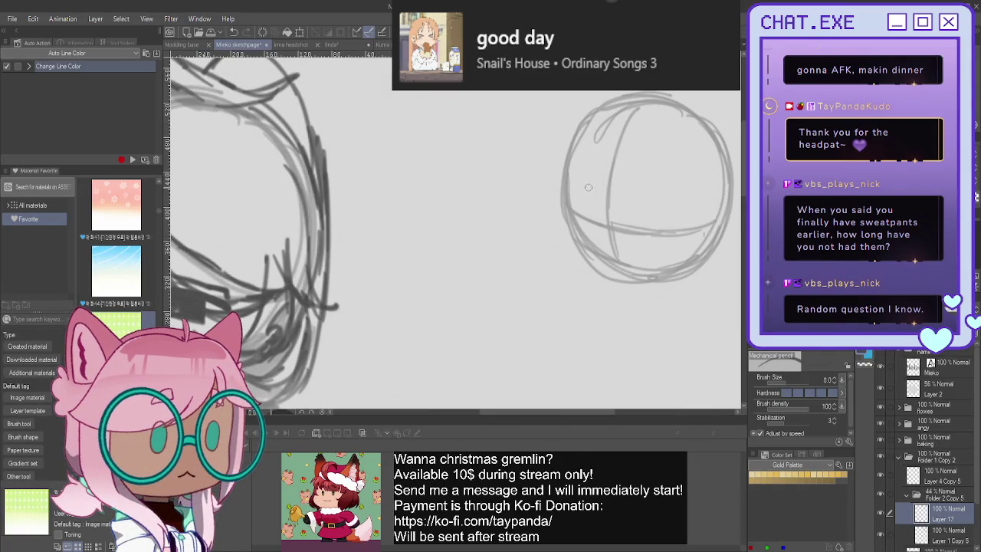
pyautogui.scroll(2, 586, 175)
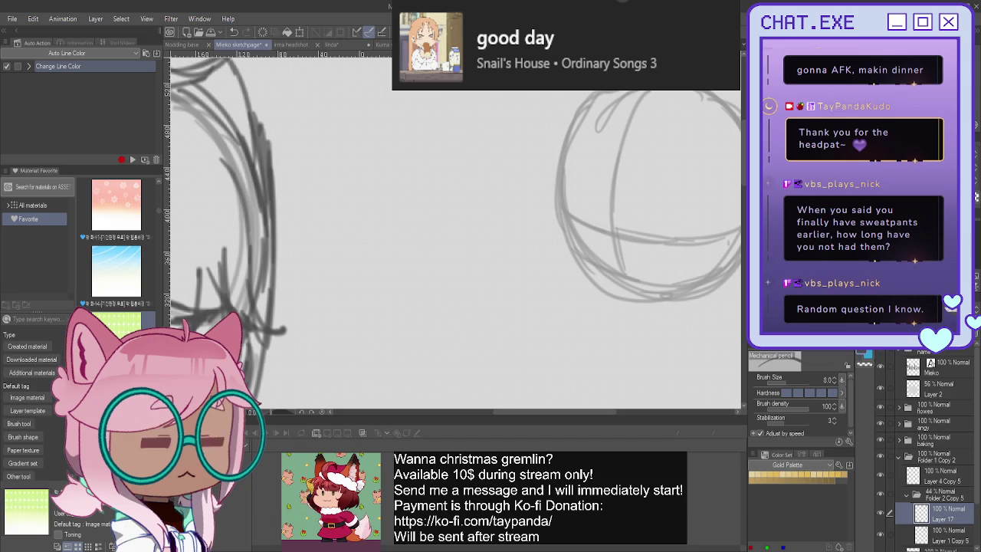
pyautogui.scroll(-2, 598, 191)
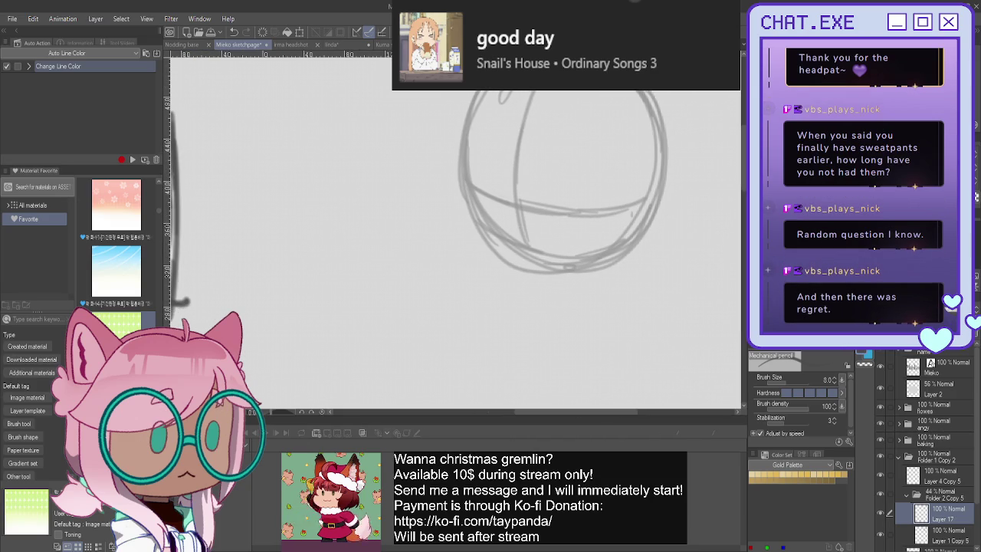
pyautogui.scroll(-2, 923, 487)
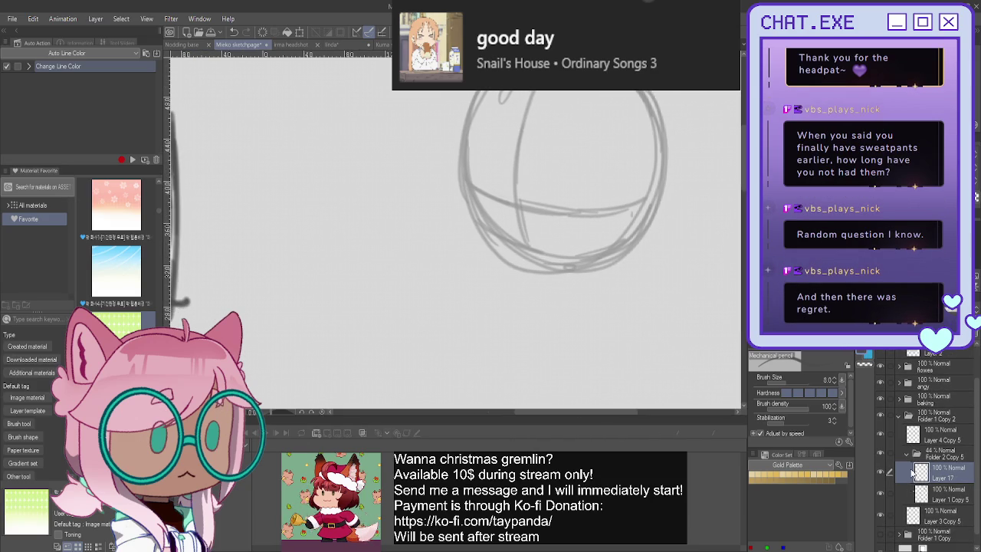
pyautogui.hotkey('ctrl', 'shift', 'n')
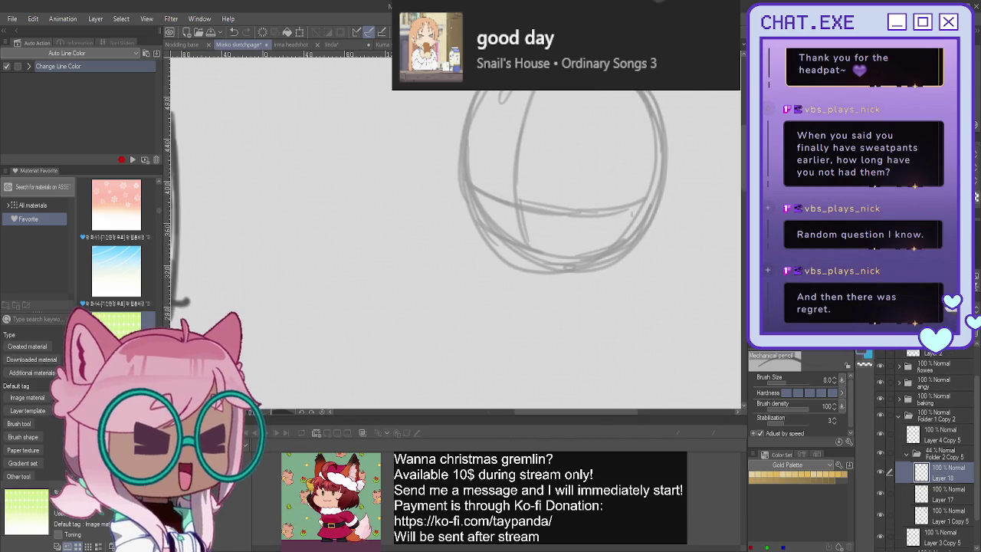
# Darken the lower outline of the circle head, undoing a stray stroke below it
pyautogui.moveTo(460, 164)
pyautogui.mouseDown()
pyautogui.moveTo(489, 234)
pyautogui.moveTo(562, 269)
pyautogui.mouseUp()
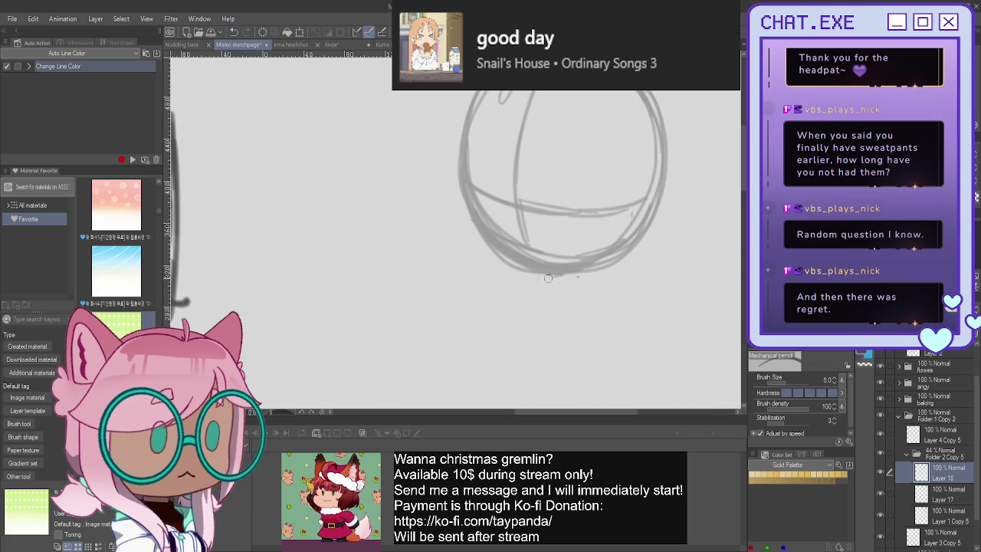
pyautogui.moveTo(546, 279); pyautogui.dragTo(575, 273)
pyautogui.moveTo(491, 288)
pyautogui.mouseDown()
pyautogui.moveTo(490, 270)
pyautogui.moveTo(478, 274)
pyautogui.moveTo(482, 256)
pyautogui.mouseUp()
pyautogui.hotkey('ctrl', 'z')
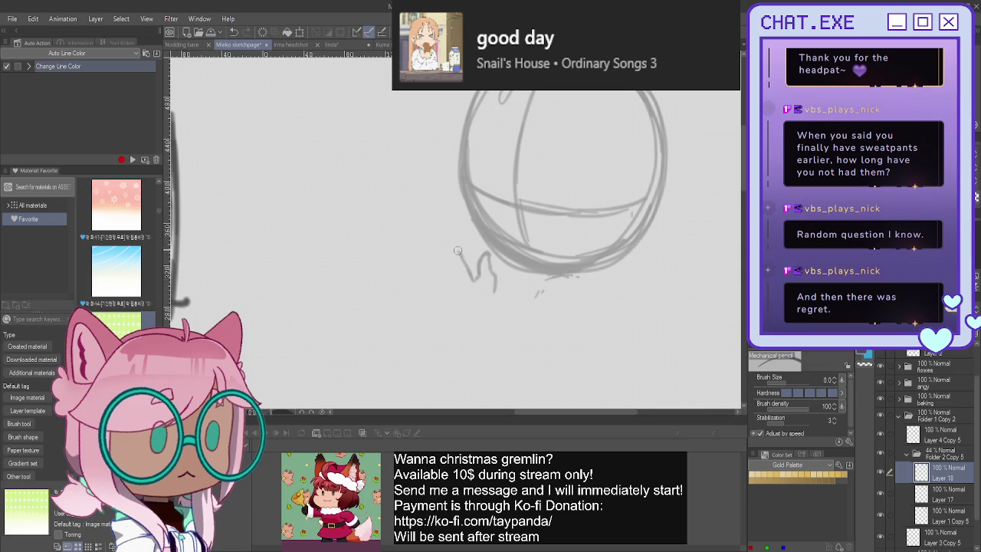
pyautogui.hotkey('ctrl', 'z')
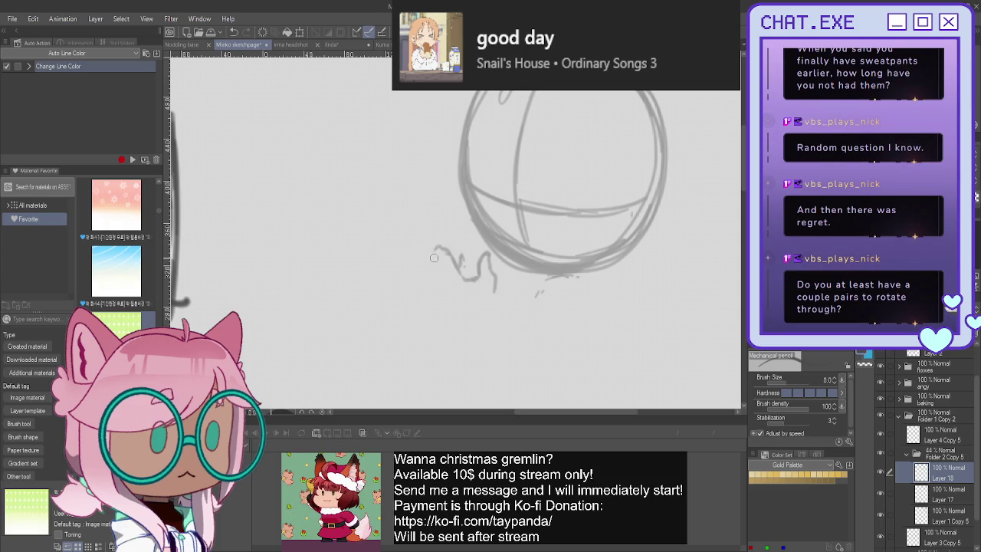
# Start the hand left of the head with short strokes, undoing stray ones
pyautogui.moveTo(448, 252); pyautogui.dragTo(426, 231)
pyautogui.hotkey('ctrl', 'z')
pyautogui.hotkey('ctrl', 'z')
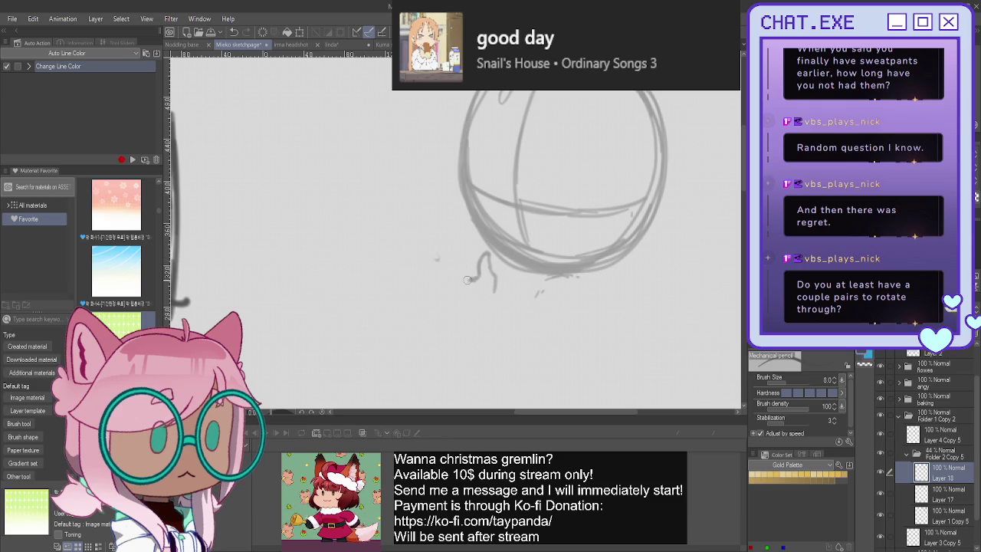
pyautogui.moveTo(467, 280); pyautogui.dragTo(449, 275)
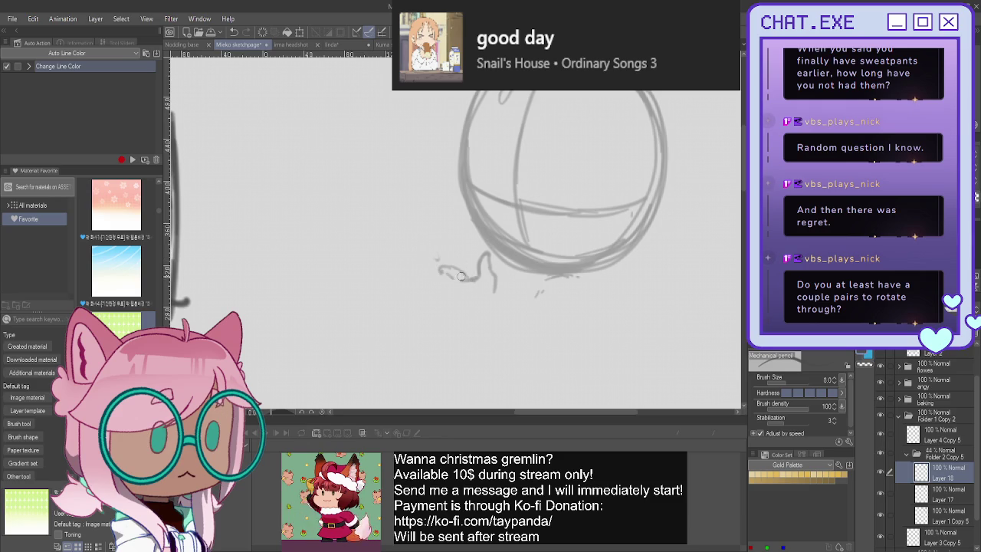
pyautogui.moveTo(443, 238)
pyautogui.mouseDown()
pyautogui.moveTo(459, 254)
pyautogui.moveTo(458, 278)
pyautogui.mouseUp()
pyautogui.hotkey('ctrl', 'z')
pyautogui.hotkey('ctrl', 'z')
pyautogui.hotkey('ctrl', 'z')
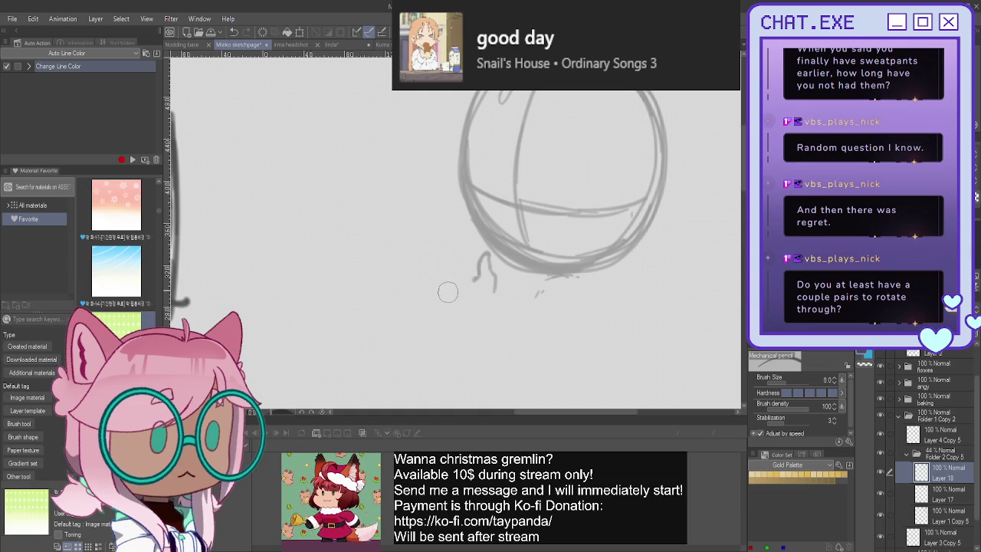
pyautogui.moveTo(476, 270)
pyautogui.mouseDown()
pyautogui.moveTo(460, 276)
pyautogui.moveTo(432, 242)
pyautogui.moveTo(422, 267)
pyautogui.moveTo(441, 293)
pyautogui.moveTo(451, 260)
pyautogui.moveTo(471, 270)
pyautogui.moveTo(442, 292)
pyautogui.moveTo(460, 305)
pyautogui.moveTo(488, 298)
pyautogui.moveTo(476, 300)
pyautogui.mouseUp()
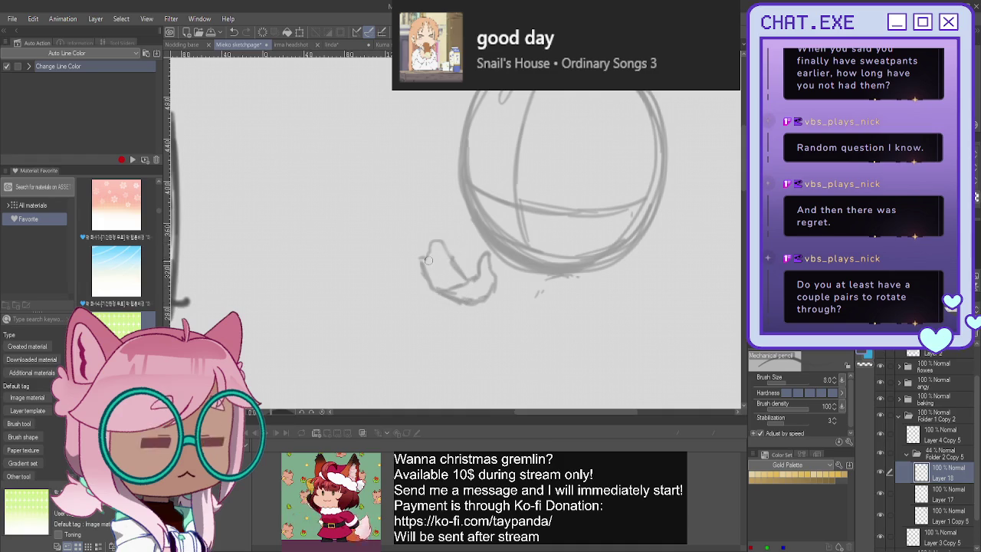
# Sketch the hand and forearm curving below the chin
pyautogui.moveTo(568, 272)
pyautogui.mouseDown()
pyautogui.moveTo(573, 311)
pyautogui.moveTo(550, 333)
pyautogui.moveTo(536, 300)
pyautogui.moveTo(510, 306)
pyautogui.moveTo(530, 337)
pyautogui.moveTo(474, 311)
pyautogui.moveTo(515, 342)
pyautogui.mouseUp()
pyautogui.moveTo(477, 310); pyautogui.dragTo(504, 332)
pyautogui.moveTo(571, 311); pyautogui.dragTo(528, 345)
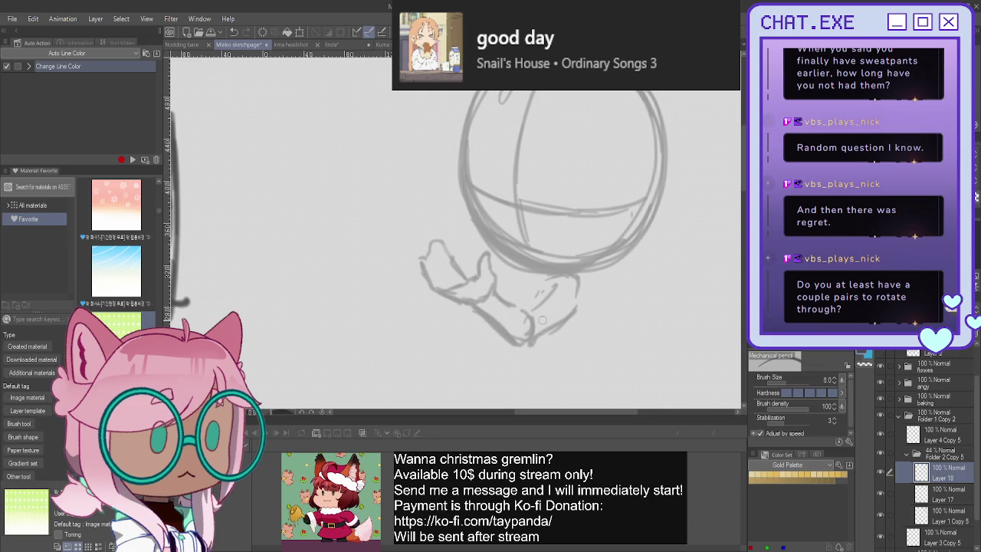
pyautogui.moveTo(584, 283)
pyautogui.mouseDown()
pyautogui.moveTo(577, 322)
pyautogui.moveTo(517, 346)
pyautogui.mouseUp()
pyautogui.moveTo(558, 279)
pyautogui.mouseDown()
pyautogui.moveTo(524, 311)
pyautogui.moveTo(500, 310)
pyautogui.moveTo(518, 314)
pyautogui.mouseUp()
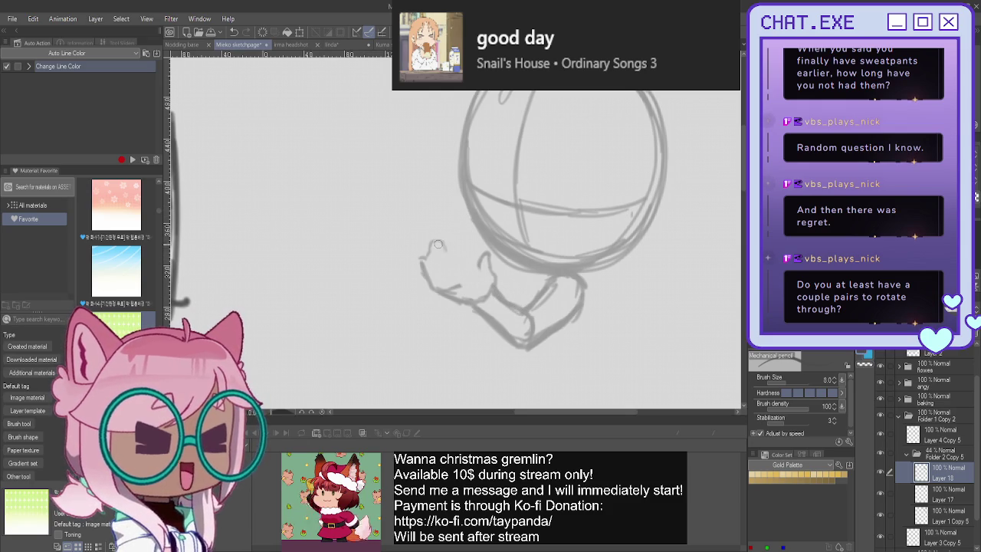
# Reshape and redraw the hand's left finger and add a faint stroke beside the hand
pyautogui.moveTo(438, 241); pyautogui.dragTo(464, 280)
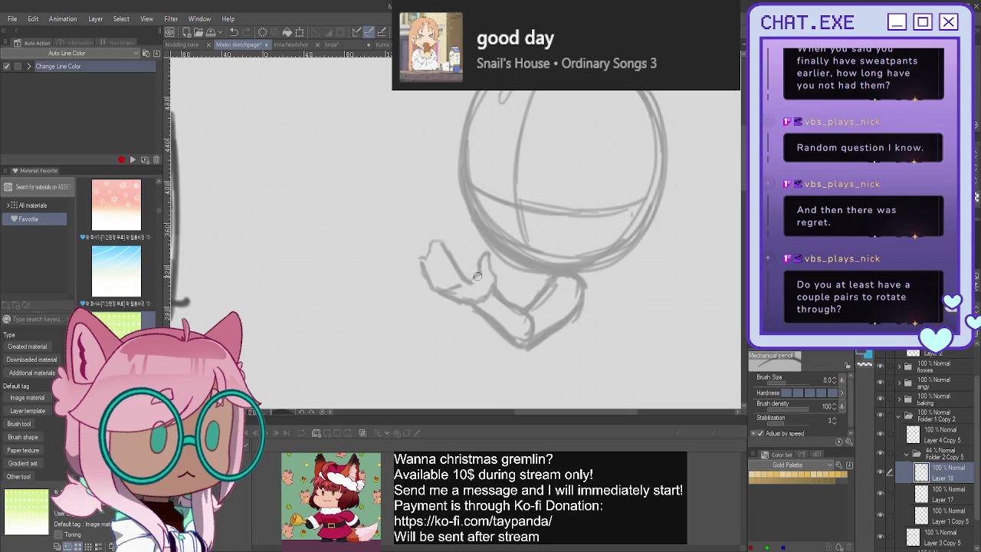
pyautogui.hotkey('ctrl', 'z')
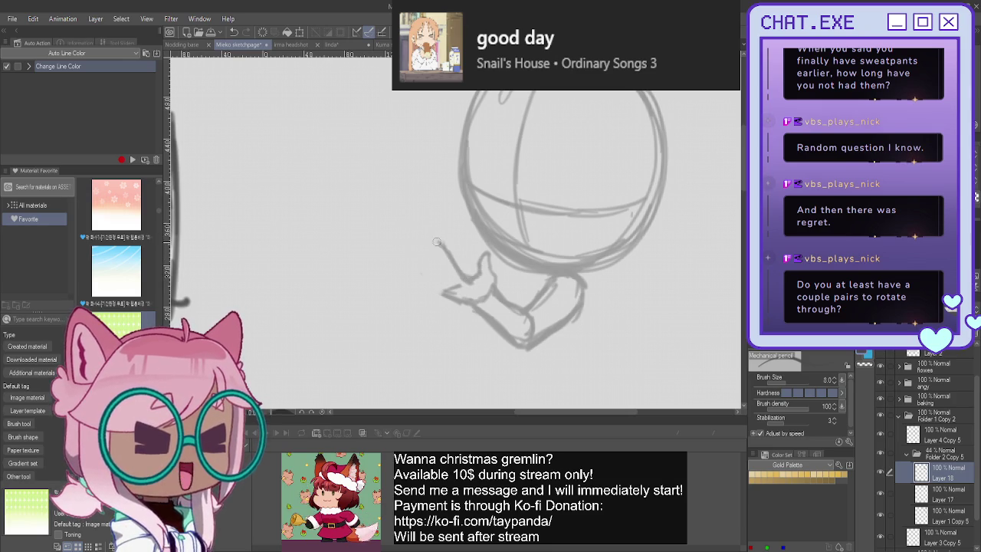
pyautogui.moveTo(437, 243)
pyautogui.mouseDown()
pyautogui.moveTo(459, 284)
pyautogui.moveTo(435, 285)
pyautogui.mouseUp()
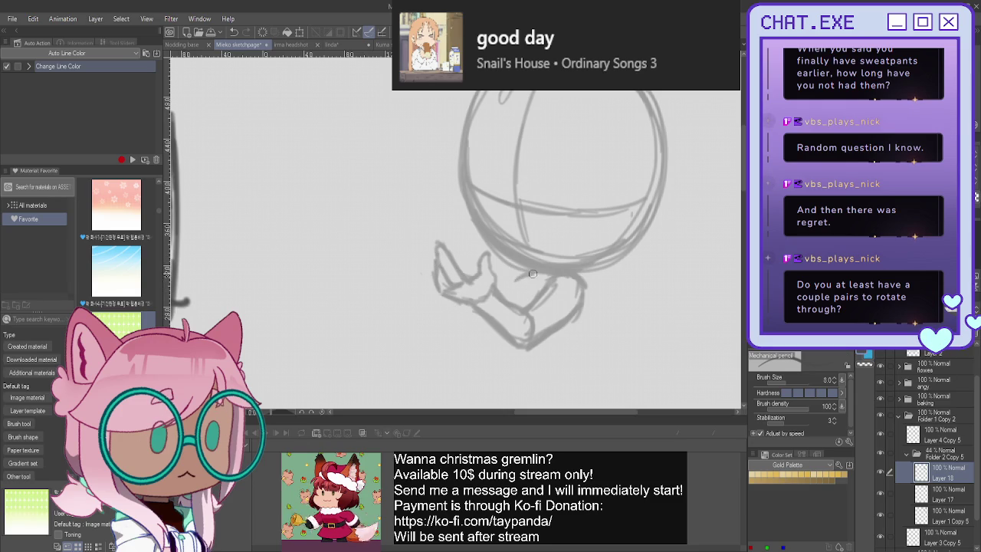
pyautogui.moveTo(588, 271)
pyautogui.mouseDown()
pyautogui.moveTo(617, 287)
pyautogui.moveTo(625, 337)
pyautogui.mouseUp()
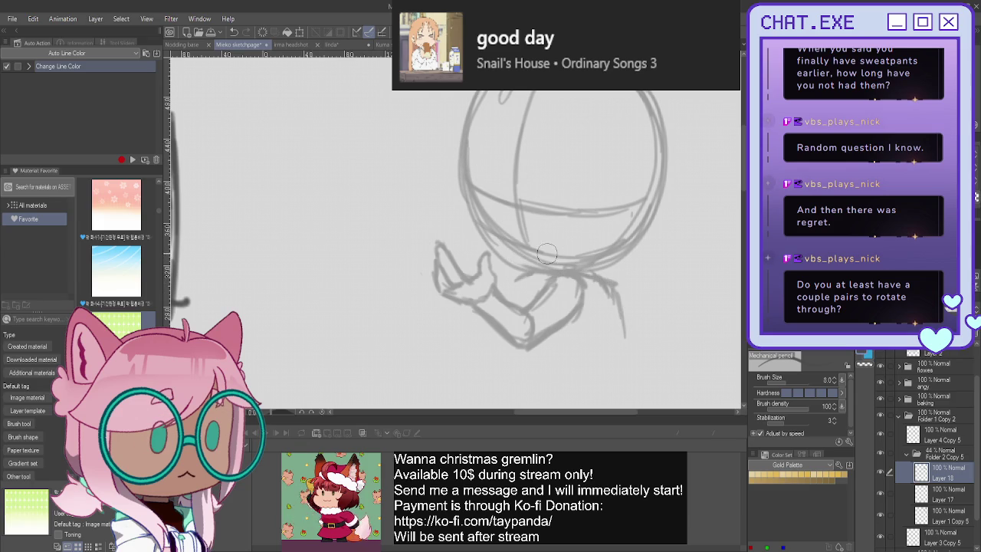
# Shift the arm and hand sketch layer slightly to the left
pyautogui.press('k')
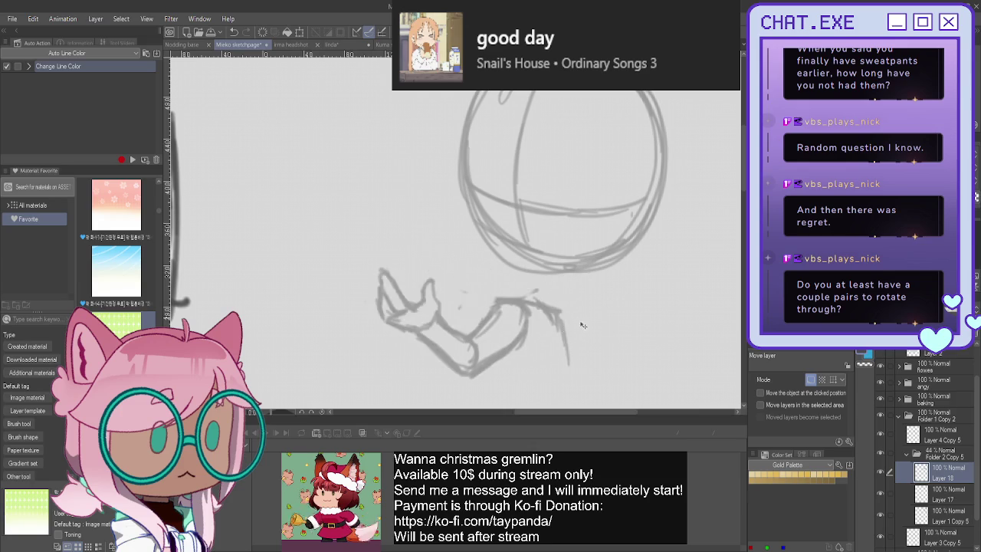
pyautogui.moveTo(593, 279); pyautogui.dragTo(564, 280)
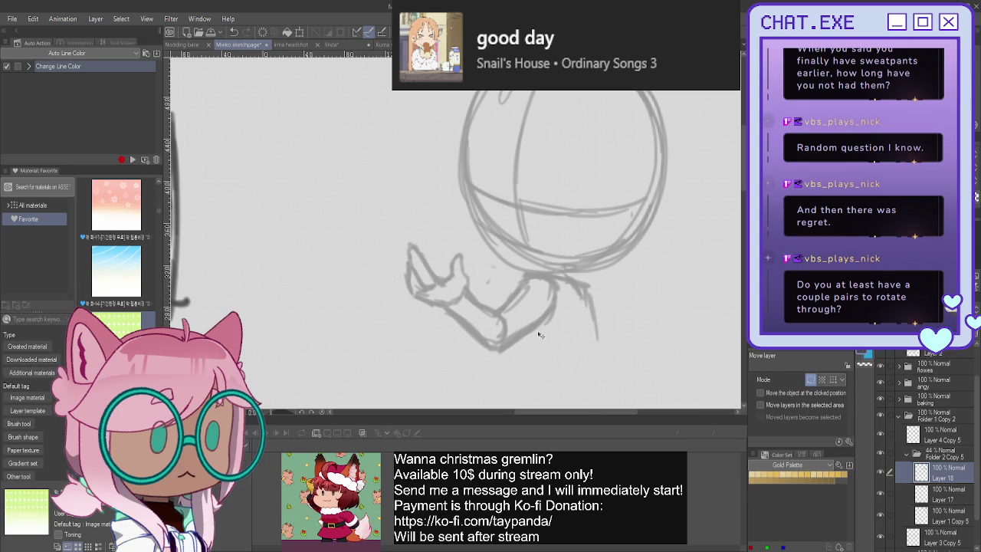
pyautogui.moveTo(537, 339); pyautogui.dragTo(538, 338)
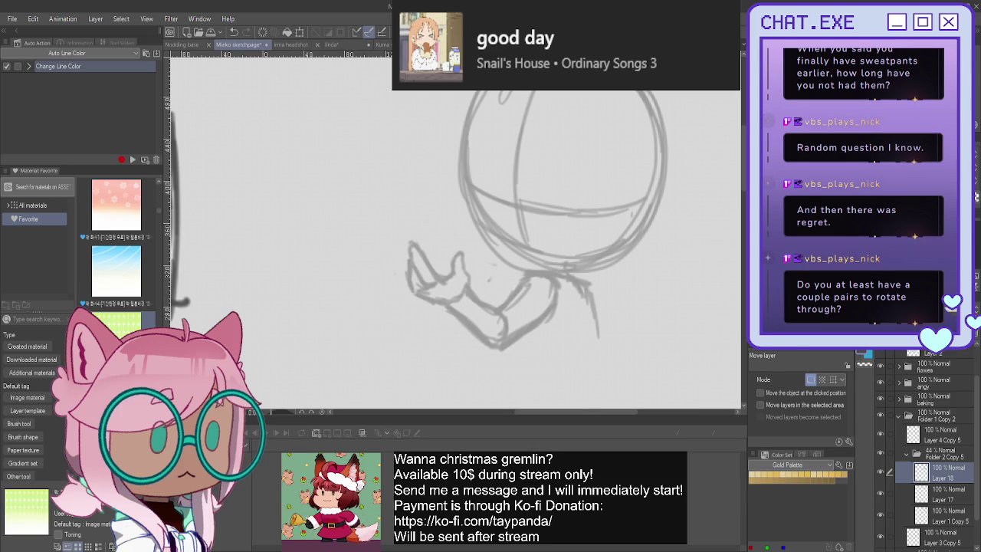
# Sketch neck and shoulder lines, then undo the last two shoulder strokes
pyautogui.press('p')
pyautogui.moveTo(558, 270)
pyautogui.mouseDown()
pyautogui.moveTo(590, 279)
pyautogui.moveTo(591, 373)
pyautogui.moveTo(563, 392)
pyautogui.moveTo(531, 373)
pyautogui.mouseUp()
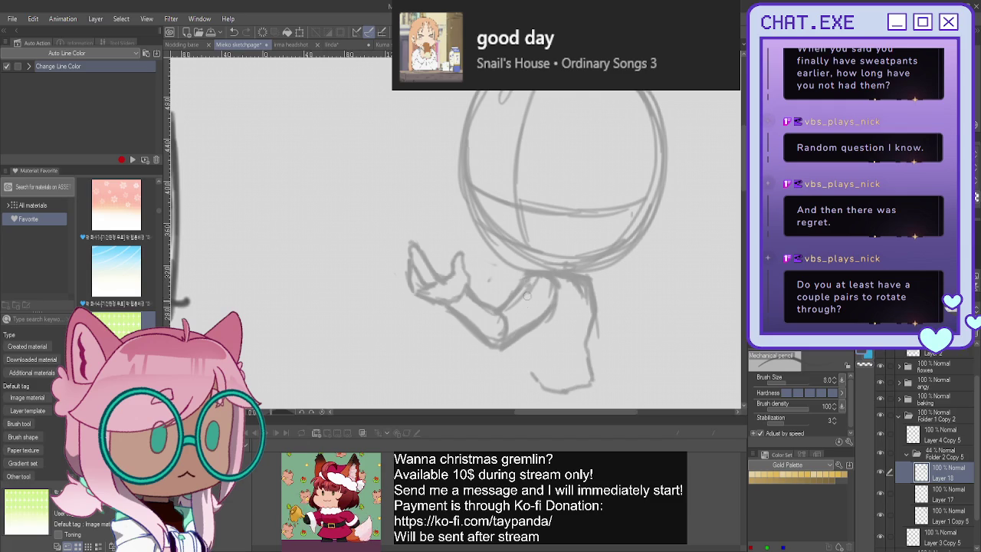
pyautogui.moveTo(528, 334); pyautogui.dragTo(528, 352)
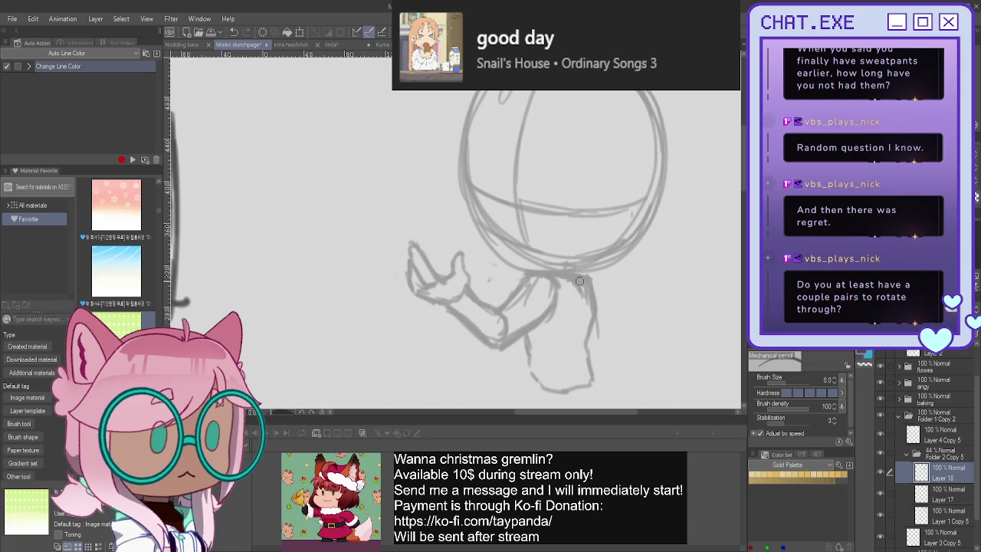
pyautogui.moveTo(576, 275); pyautogui.dragTo(600, 286)
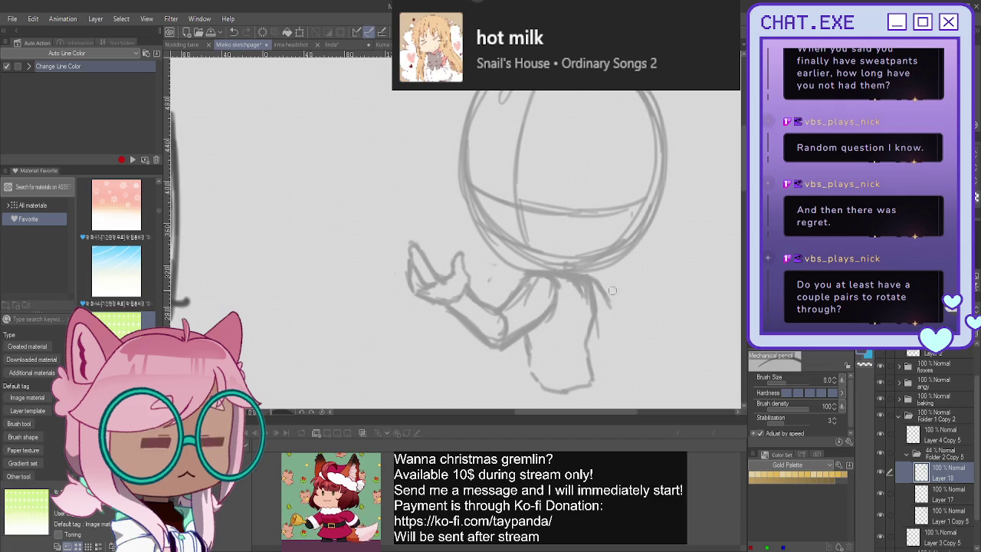
pyautogui.moveTo(595, 282)
pyautogui.mouseDown()
pyautogui.moveTo(625, 312)
pyautogui.moveTo(616, 333)
pyautogui.mouseUp()
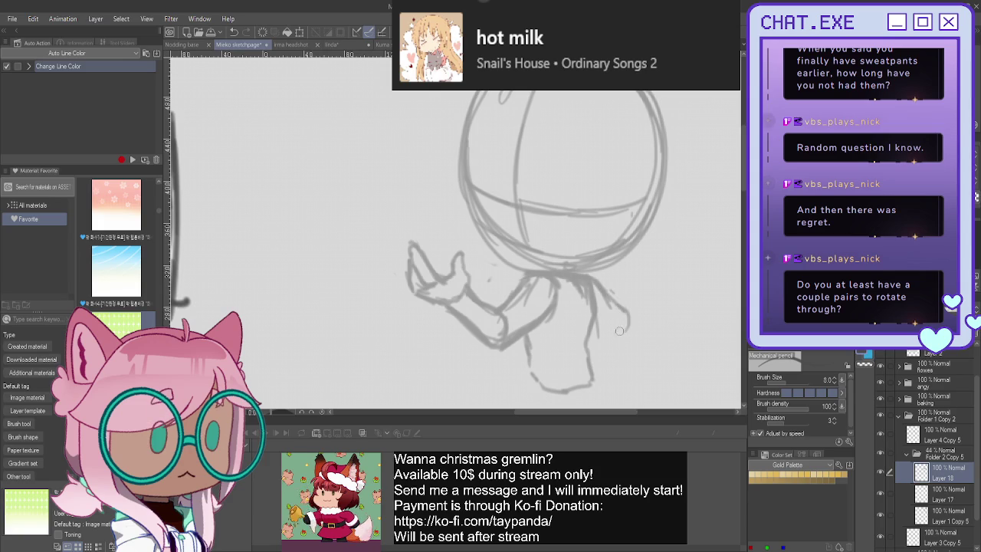
pyautogui.moveTo(604, 291); pyautogui.dragTo(636, 314)
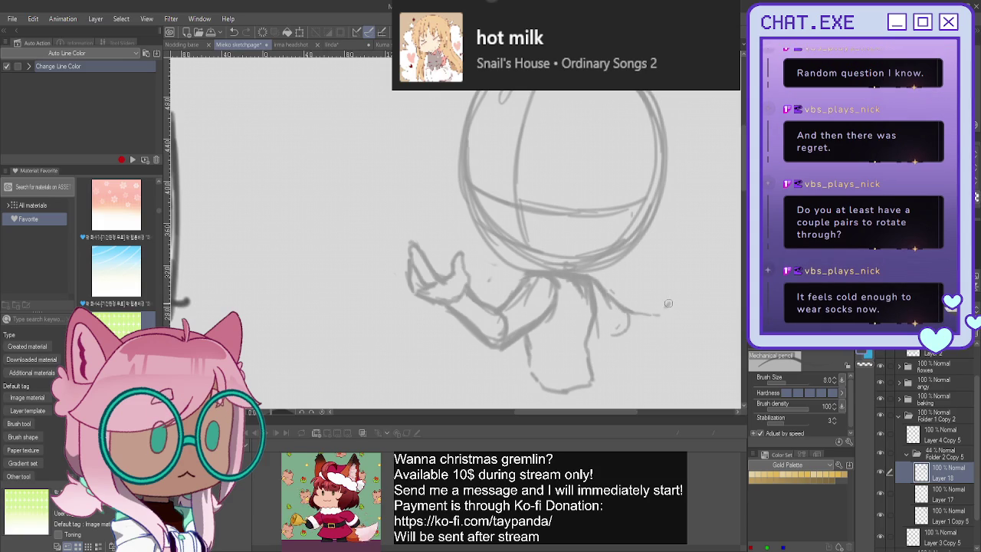
pyautogui.hotkey('ctrl', 'z')
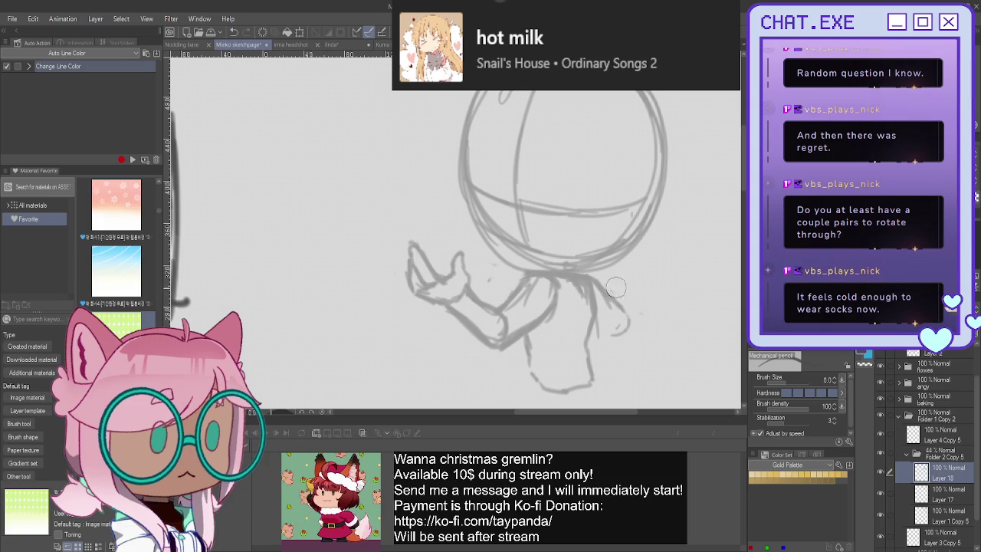
pyautogui.hotkey('ctrl', 'z')
pyautogui.hotkey('ctrl', 'z')
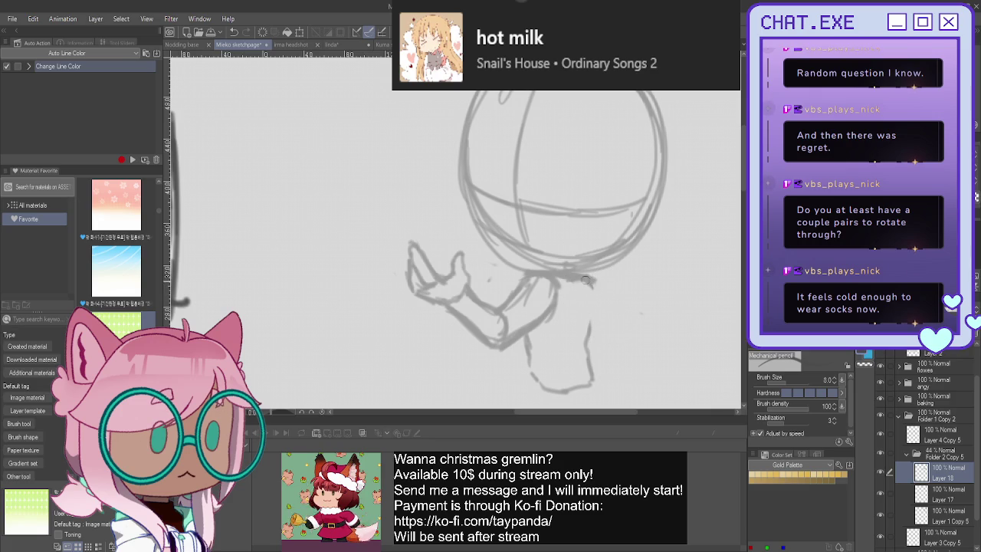
# Draw lines down the figure's right side and lower body; collapse Folder 2 Copy 5
pyautogui.moveTo(584, 281); pyautogui.dragTo(577, 391)
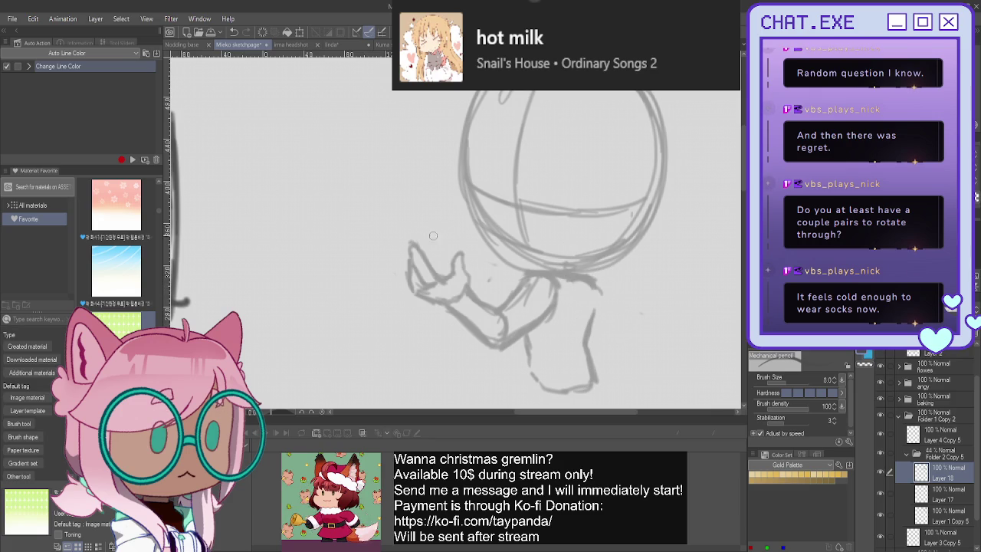
pyautogui.moveTo(529, 337); pyautogui.dragTo(521, 377)
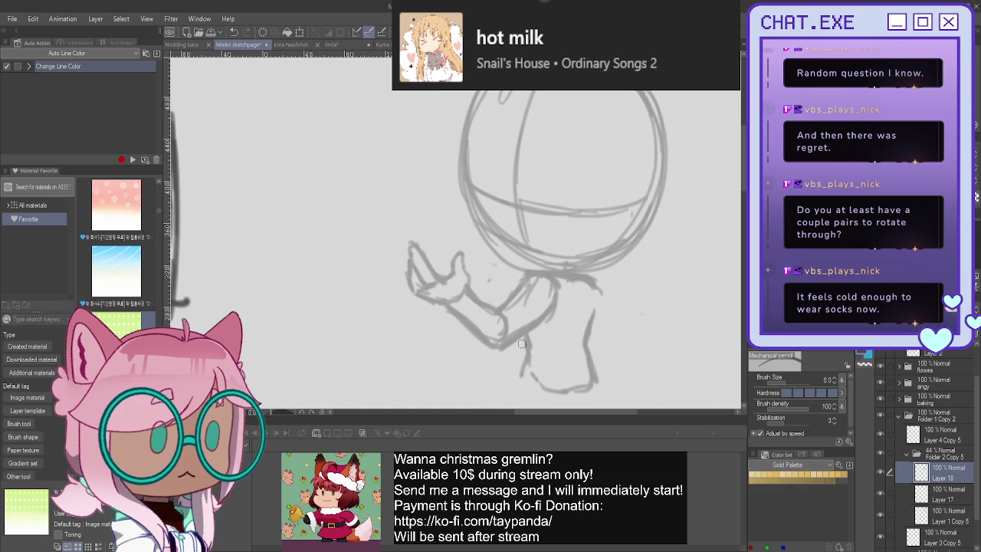
pyautogui.click(906, 453)
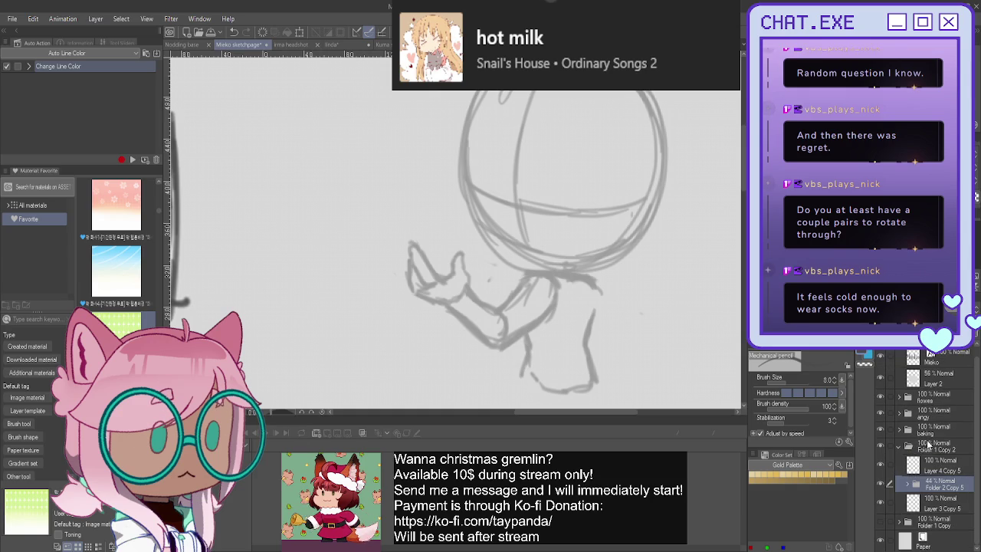
pyautogui.click(923, 467)
pyautogui.moveTo(445, 253); pyautogui.dragTo(460, 238)
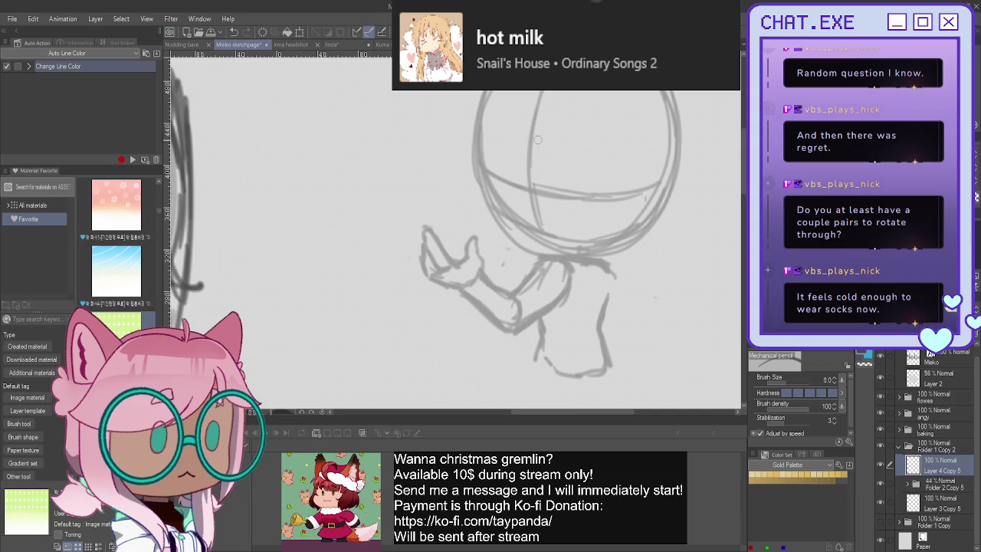
pyautogui.scroll(3, 453, 253)
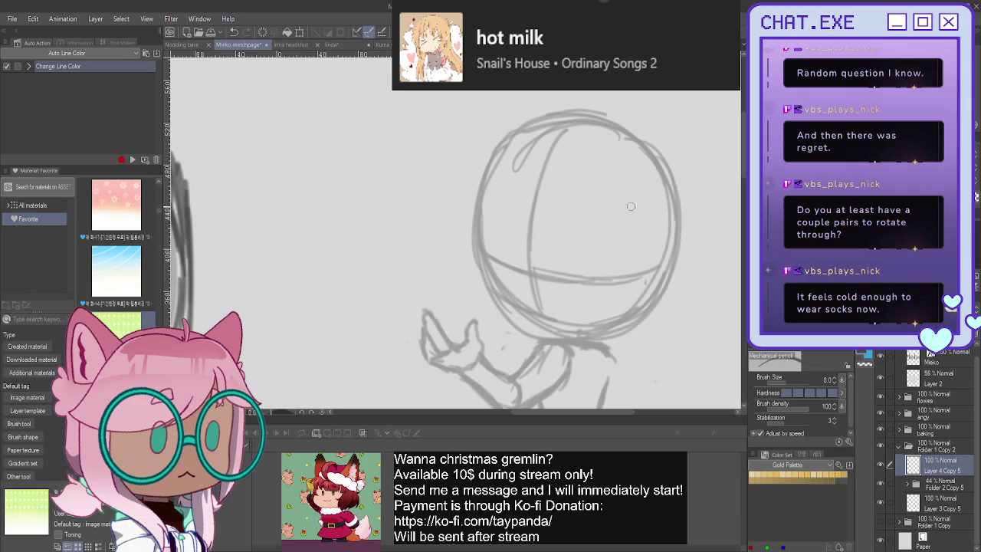
pyautogui.moveTo(481, 205); pyautogui.dragTo(482, 274)
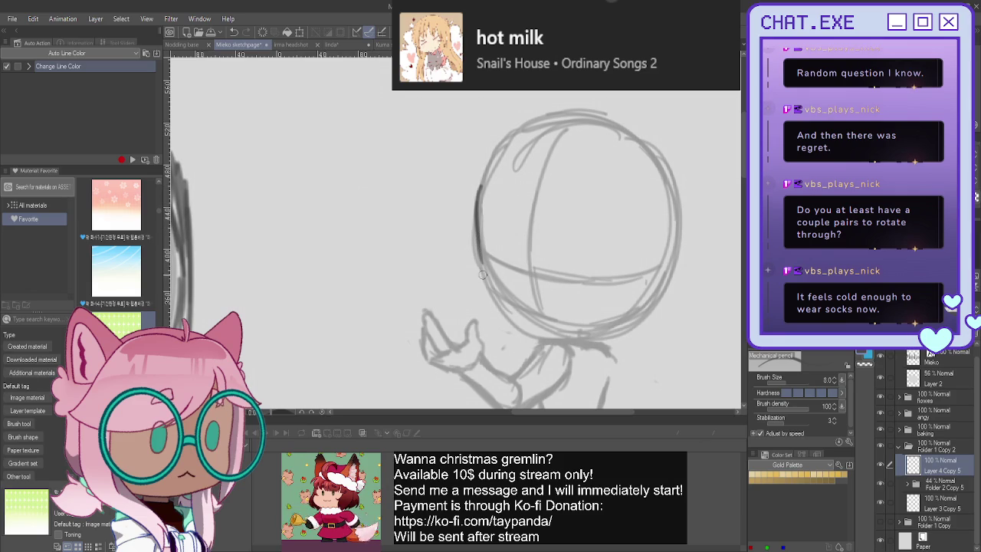
pyautogui.moveTo(482, 250); pyautogui.dragTo(482, 285)
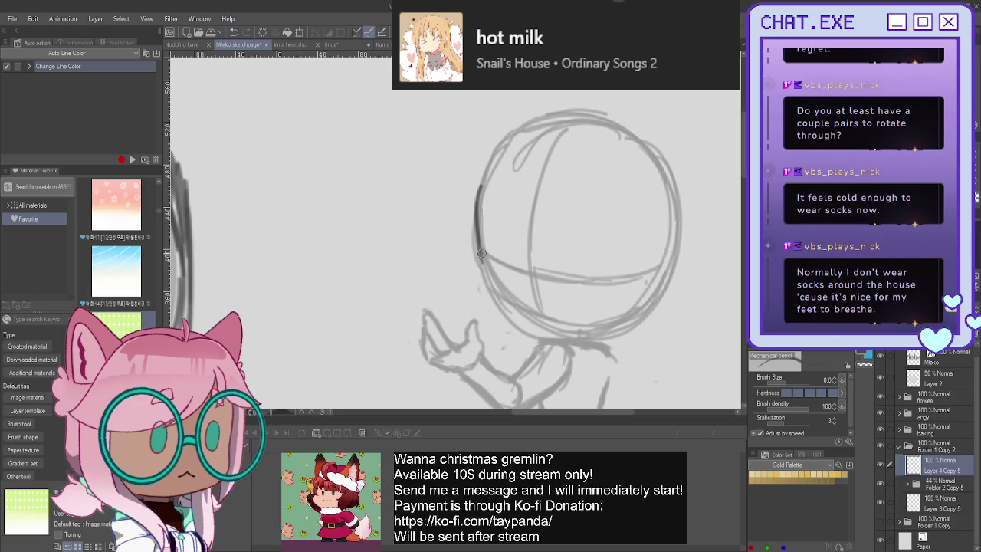
pyautogui.moveTo(480, 242); pyautogui.dragTo(526, 325)
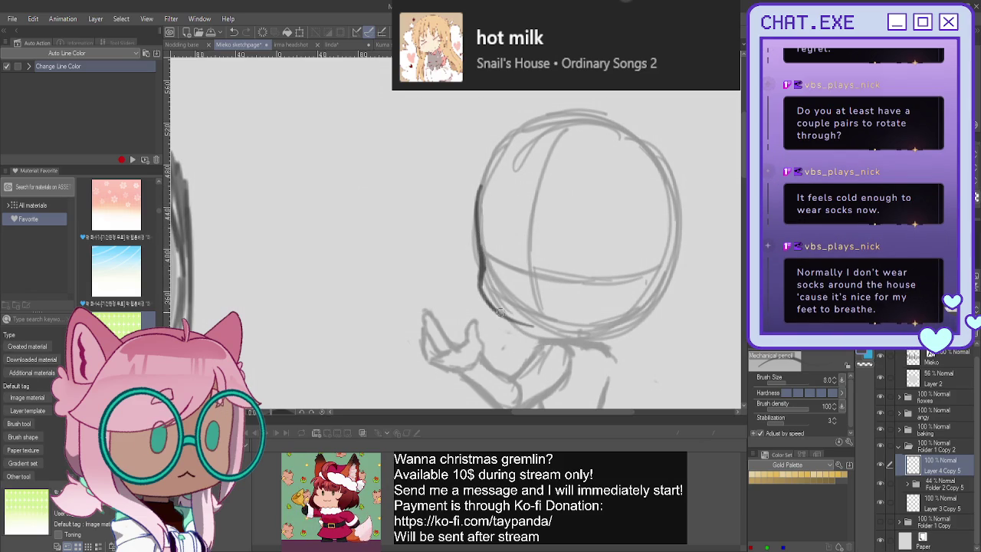
pyautogui.hotkey('ctrl', 'z')
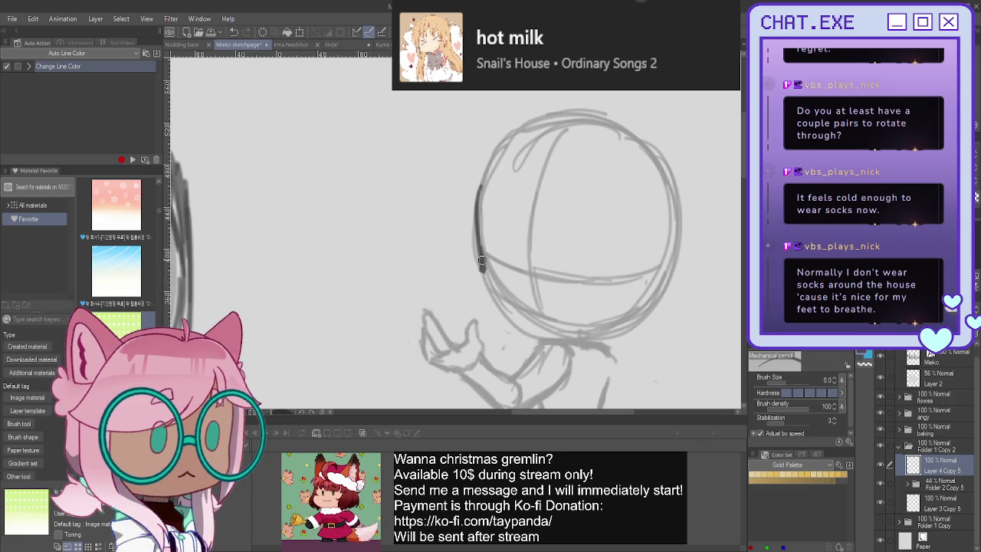
pyautogui.moveTo(481, 251)
pyautogui.mouseDown()
pyautogui.moveTo(484, 281)
pyautogui.moveTo(537, 343)
pyautogui.mouseUp()
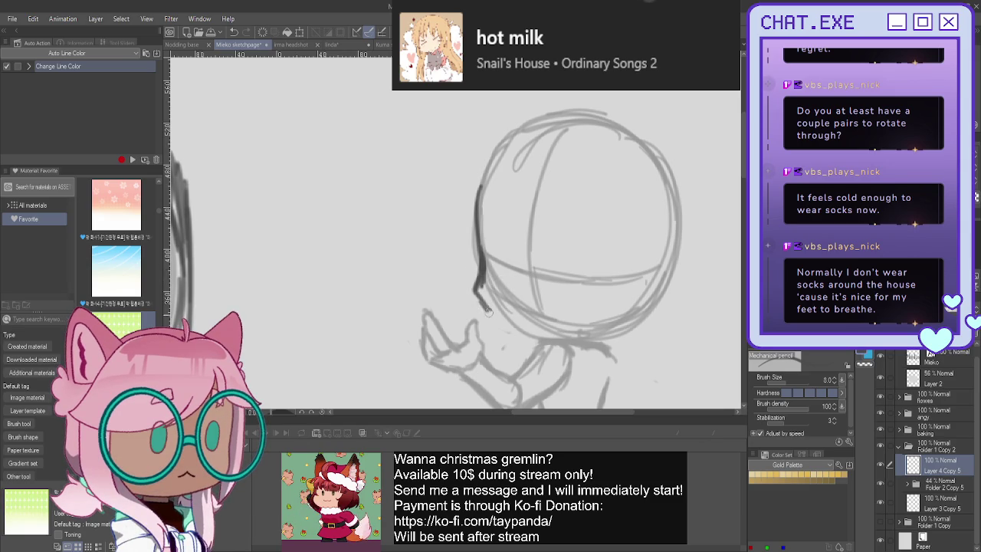
pyautogui.hotkey('ctrl', 'z')
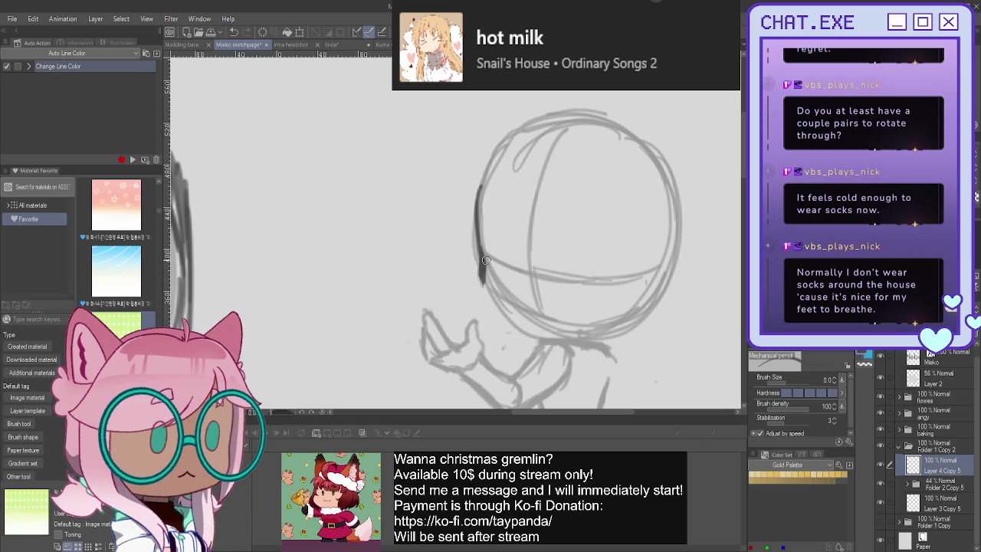
pyautogui.moveTo(477, 297); pyautogui.dragTo(544, 342)
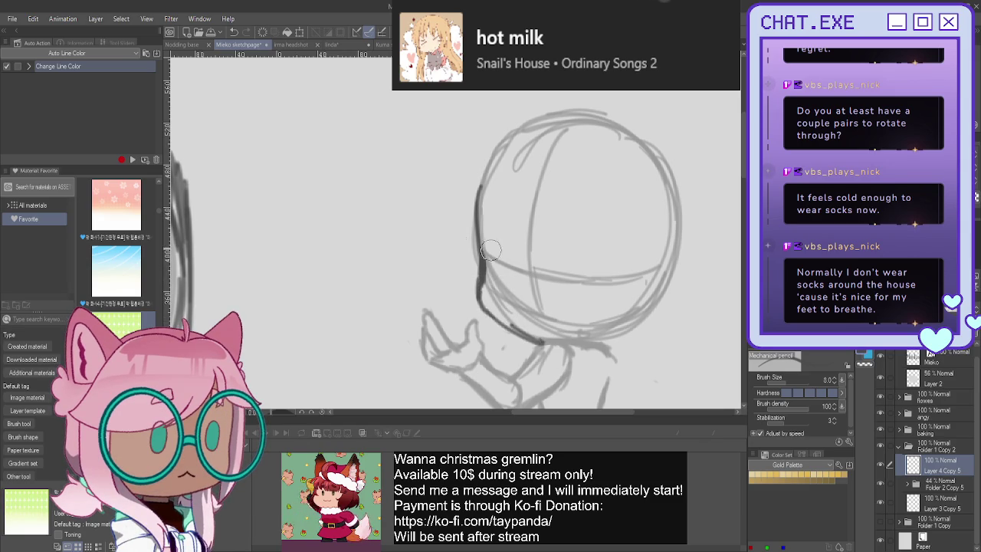
pyautogui.moveTo(483, 191); pyautogui.dragTo(480, 242)
pyautogui.hotkey('ctrl', 'z')
pyautogui.hotkey('ctrl', 'z')
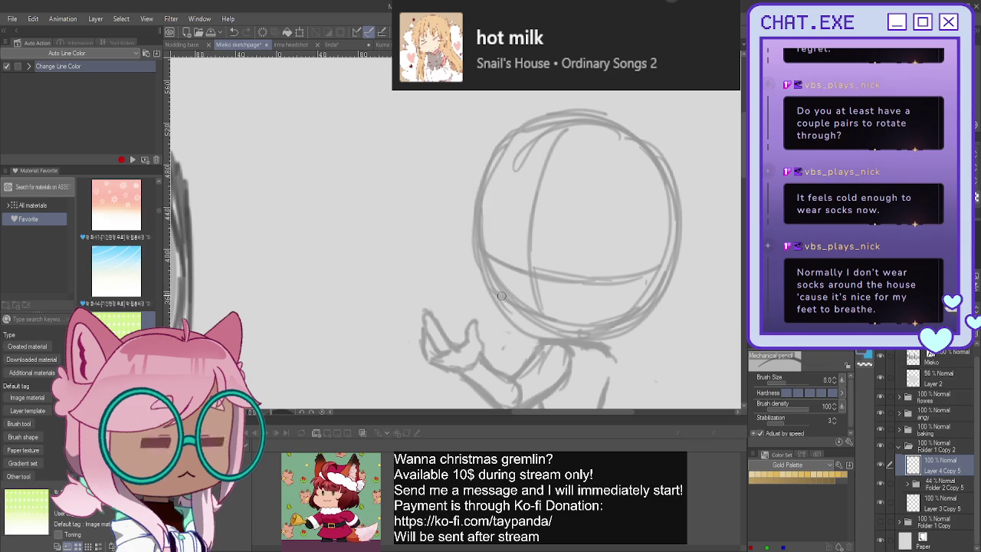
pyautogui.scroll(2, 515, 234)
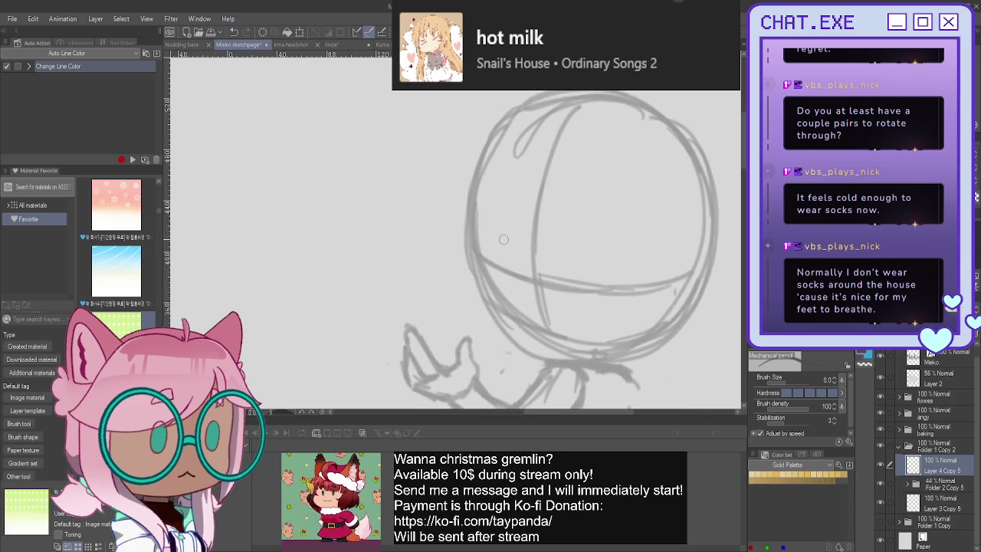
pyautogui.moveTo(503, 244)
pyautogui.mouseDown()
pyautogui.moveTo(472, 239)
pyautogui.moveTo(529, 266)
pyautogui.moveTo(474, 240)
pyautogui.moveTo(526, 288)
pyautogui.mouseUp()
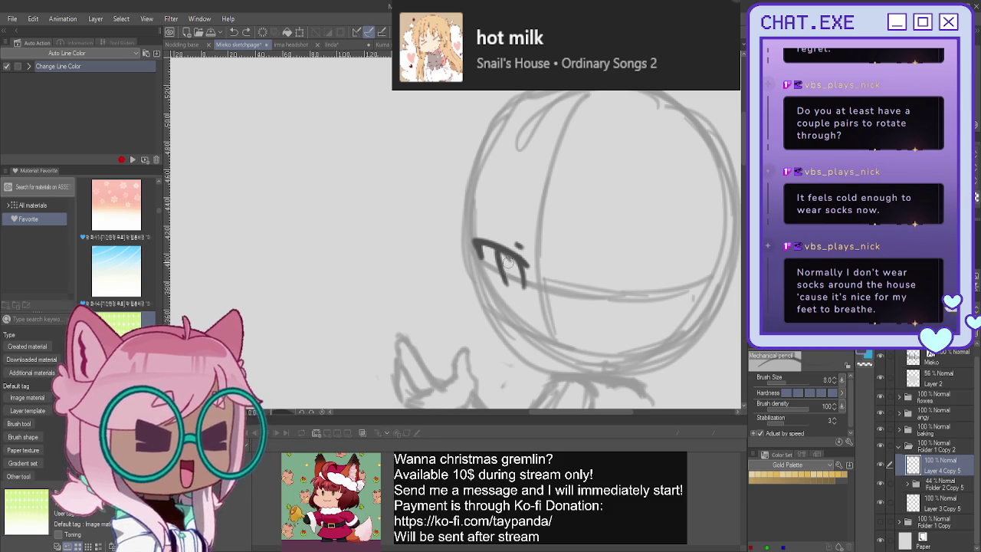
# Draw the left eye with its upper eyelid, the small mouth and the left jaw line
pyautogui.moveTo(522, 291); pyautogui.dragTo(502, 283)
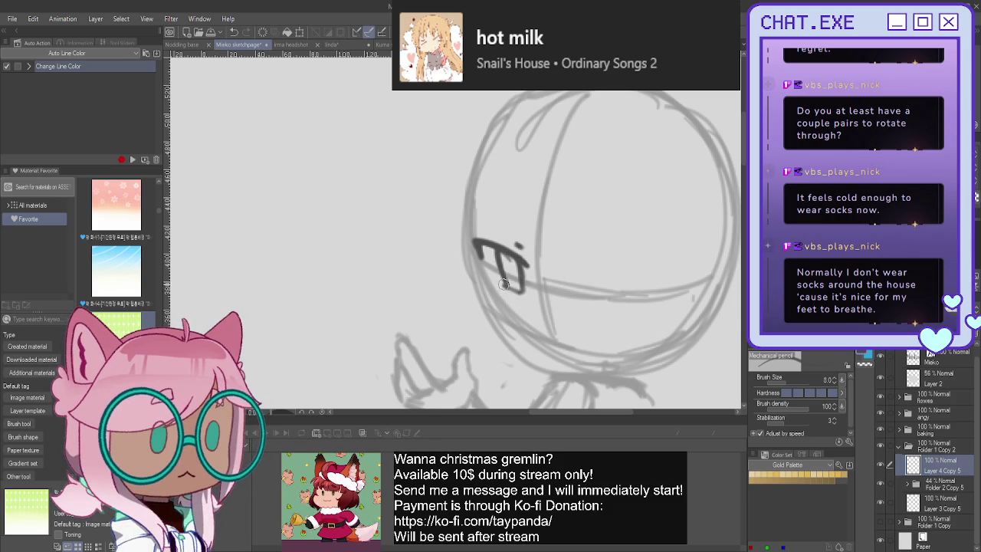
pyautogui.moveTo(494, 245)
pyautogui.mouseDown()
pyautogui.moveTo(506, 289)
pyautogui.moveTo(521, 256)
pyautogui.moveTo(523, 282)
pyautogui.moveTo(508, 274)
pyautogui.moveTo(510, 285)
pyautogui.mouseUp()
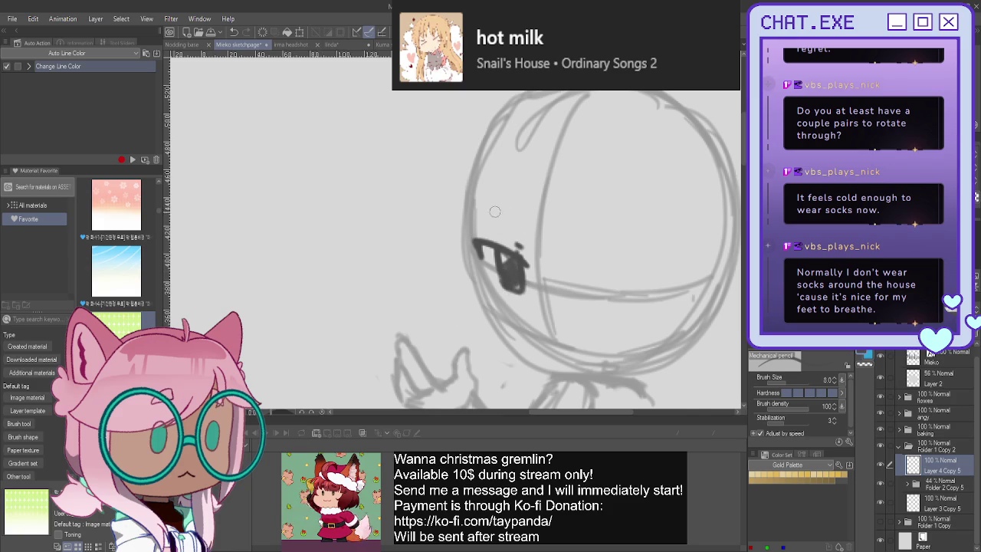
pyautogui.moveTo(484, 217); pyautogui.dragTo(530, 244)
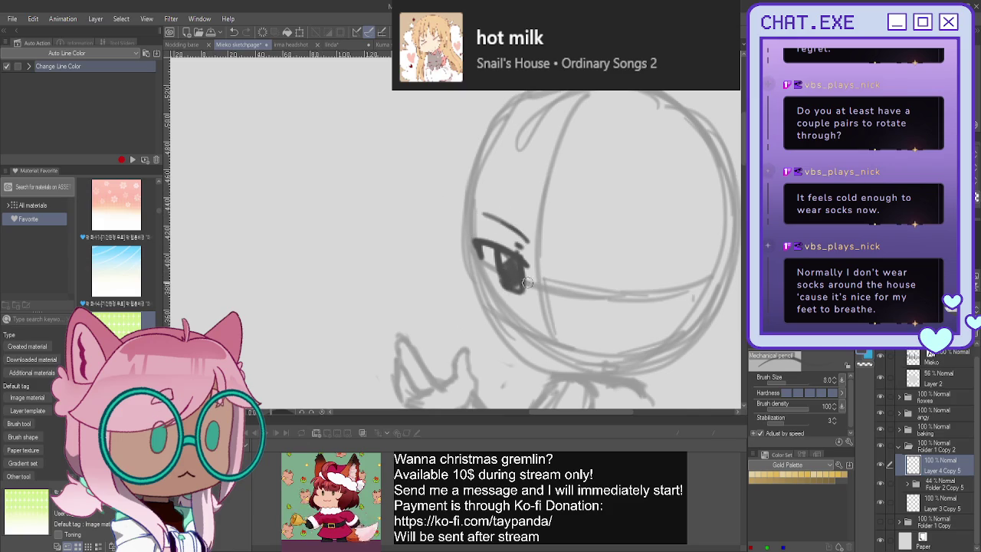
pyautogui.moveTo(535, 336)
pyautogui.mouseDown()
pyautogui.moveTo(559, 351)
pyautogui.moveTo(538, 341)
pyautogui.moveTo(553, 353)
pyautogui.moveTo(551, 345)
pyautogui.mouseUp()
pyautogui.moveTo(466, 189)
pyautogui.mouseDown()
pyautogui.moveTo(476, 306)
pyautogui.moveTo(507, 348)
pyautogui.mouseUp()
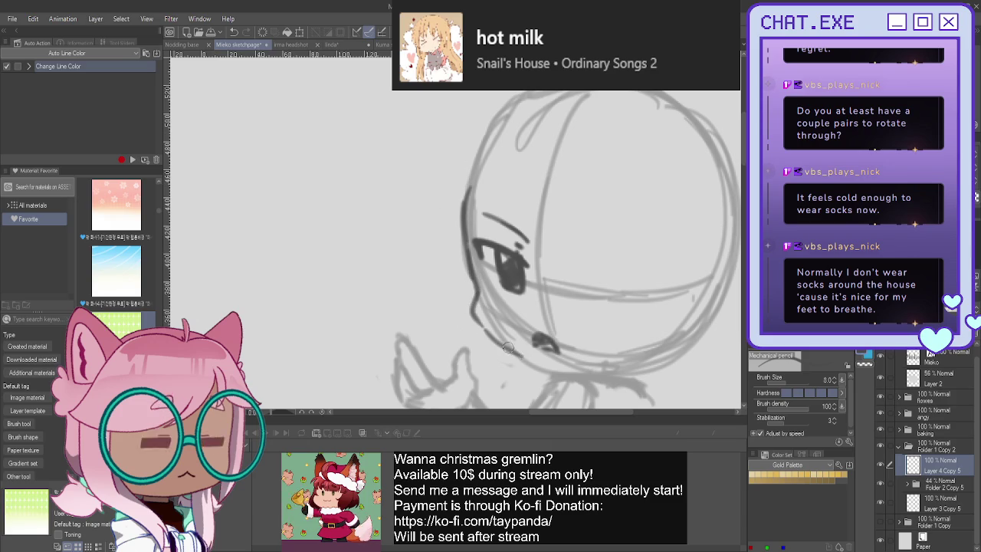
# Outline the right eye with its lid line and thicken the left eyelid
pyautogui.moveTo(650, 276); pyautogui.dragTo(588, 278)
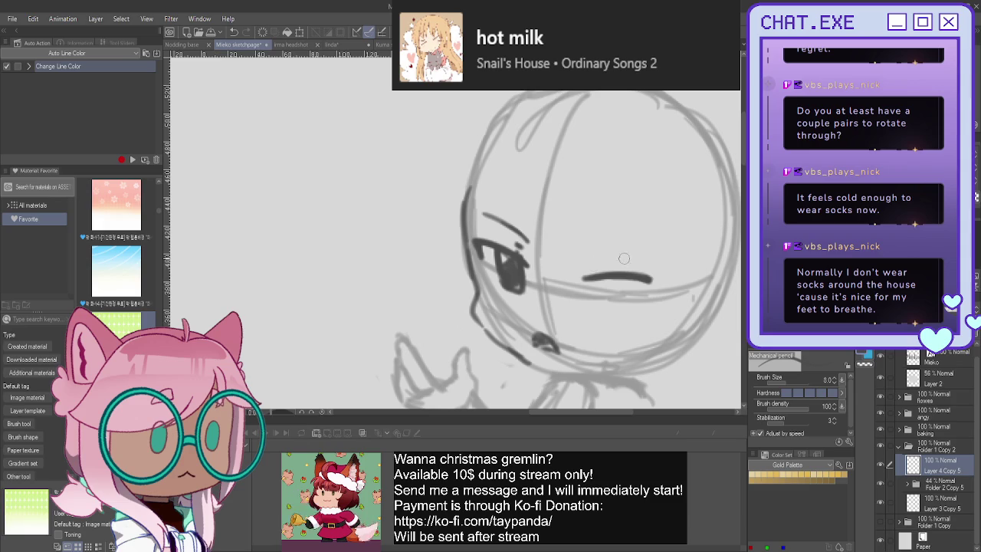
pyautogui.moveTo(643, 247); pyautogui.dragTo(568, 261)
pyautogui.moveTo(502, 224); pyautogui.dragTo(529, 242)
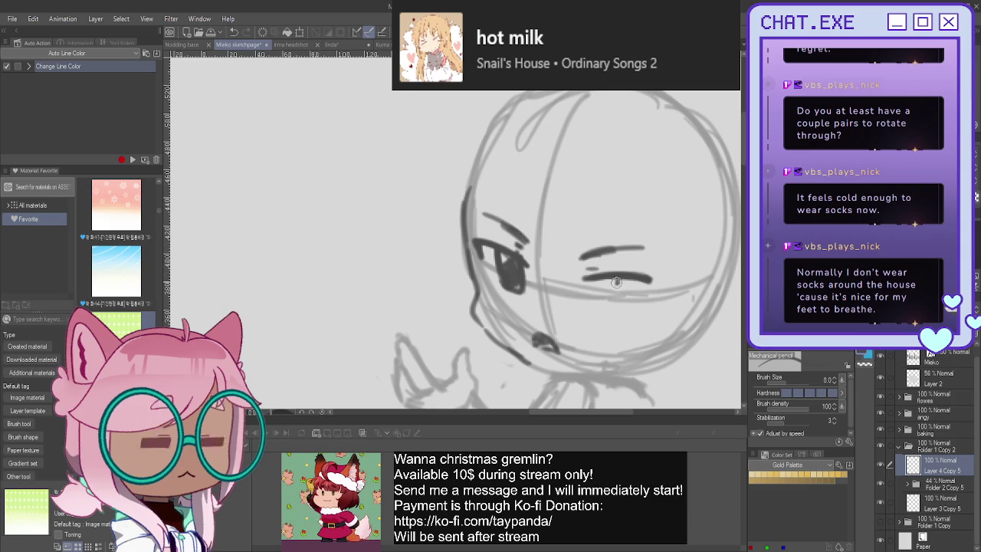
pyautogui.moveTo(616, 279)
pyautogui.mouseDown()
pyautogui.moveTo(616, 322)
pyautogui.moveTo(599, 327)
pyautogui.mouseUp()
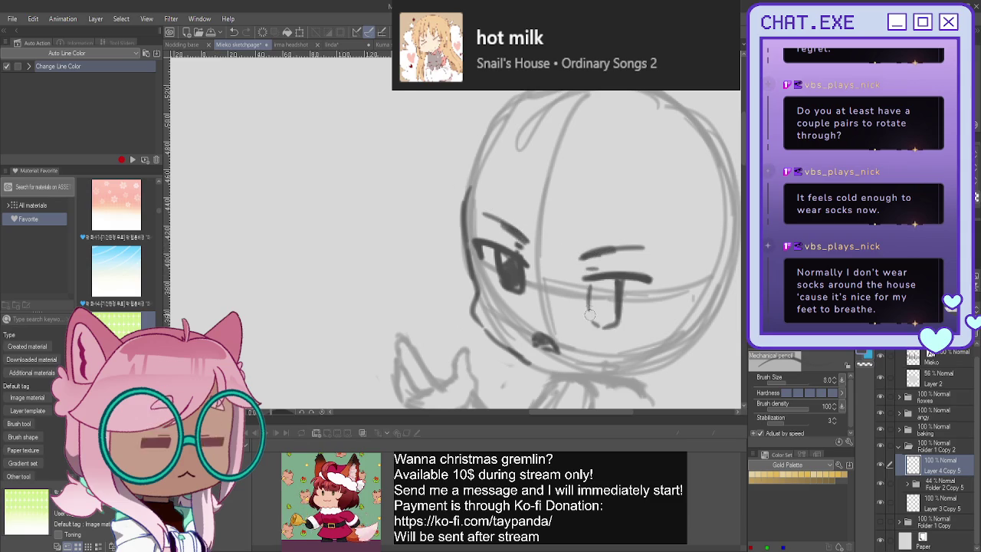
pyautogui.moveTo(587, 281)
pyautogui.mouseDown()
pyautogui.moveTo(595, 321)
pyautogui.moveTo(604, 278)
pyautogui.moveTo(590, 311)
pyautogui.moveTo(599, 328)
pyautogui.moveTo(585, 316)
pyautogui.mouseUp()
pyautogui.moveTo(619, 274)
pyautogui.mouseDown()
pyautogui.moveTo(607, 315)
pyautogui.moveTo(589, 315)
pyautogui.moveTo(651, 279)
pyautogui.moveTo(641, 290)
pyautogui.mouseUp()
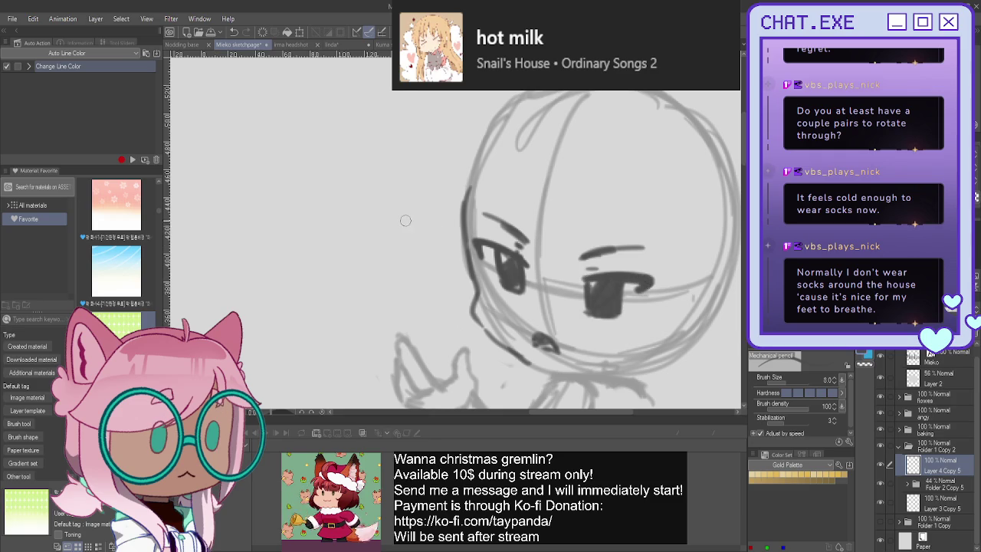
# Zoom around the head and try a jaw curve to the chin, then undo it
pyautogui.scroll(-1, 408, 222)
pyautogui.scroll(-1, 407, 222)
pyautogui.scroll(-1, 452, 291)
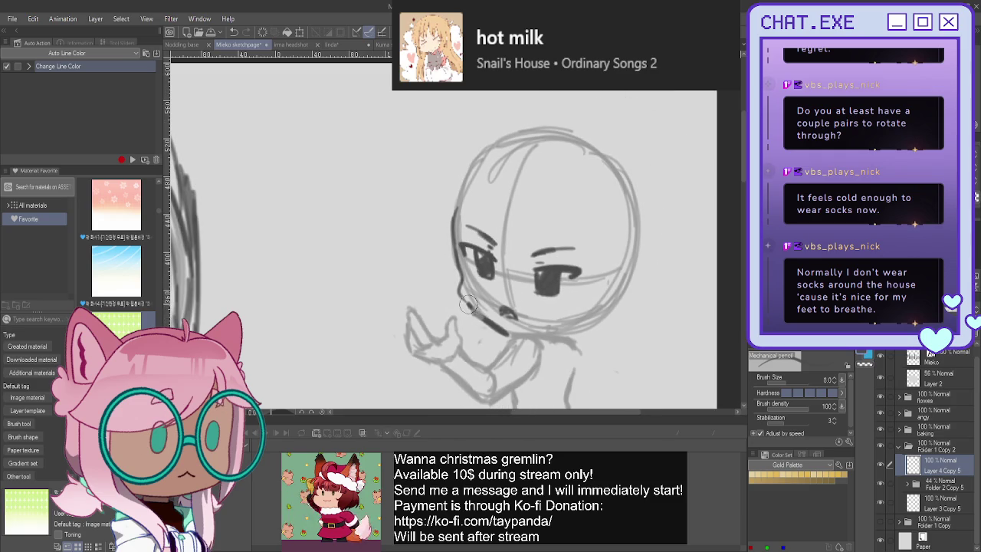
pyautogui.scroll(1, 467, 304)
pyautogui.scroll(1, 461, 301)
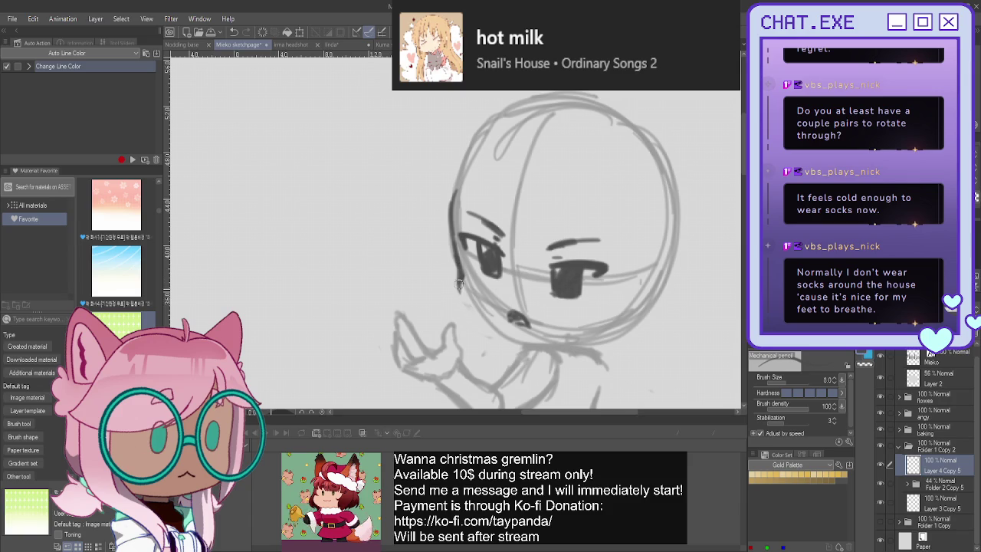
pyautogui.moveTo(458, 285)
pyautogui.mouseDown()
pyautogui.moveTo(471, 316)
pyautogui.moveTo(522, 341)
pyautogui.moveTo(463, 304)
pyautogui.moveTo(528, 344)
pyautogui.mouseUp()
pyautogui.hotkey('ctrl', 'z')
# Darken both cheek outlines, draw the right ear and a neck-to-shoulder line
pyautogui.scroll(-1, 525, 338)
pyautogui.scroll(-3, 523, 328)
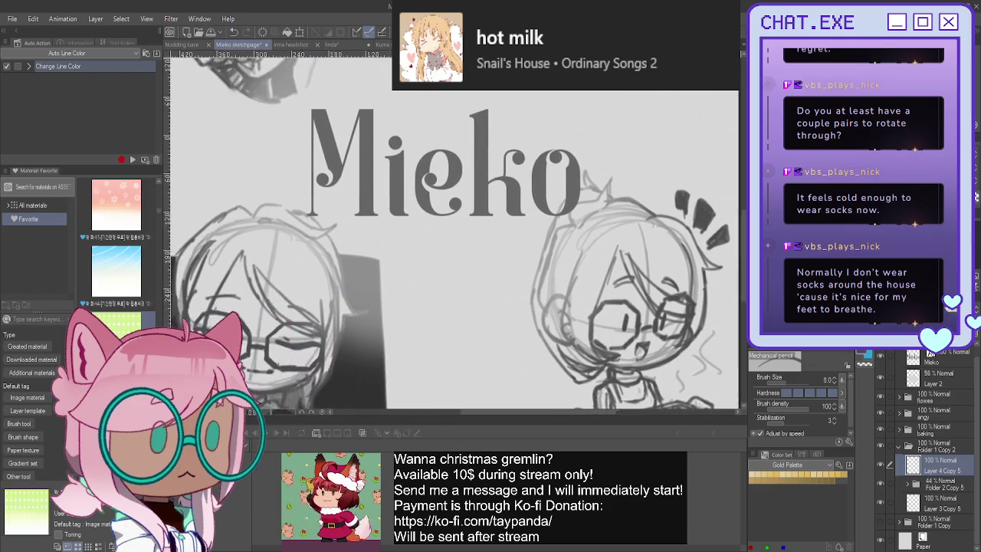
pyautogui.moveTo(536, 230); pyautogui.dragTo(449, 318)
pyautogui.scroll(3, 536, 299)
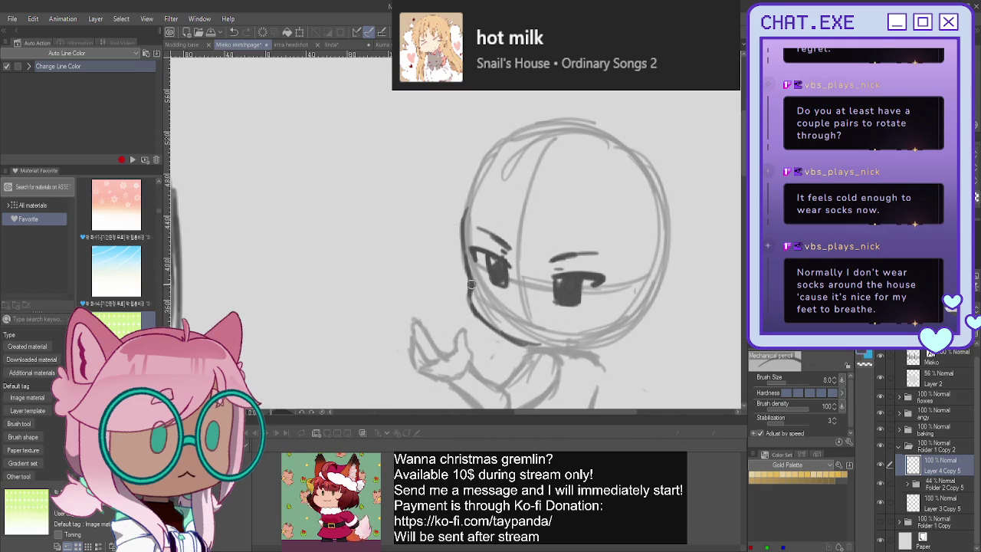
pyautogui.moveTo(471, 284); pyautogui.dragTo(498, 328)
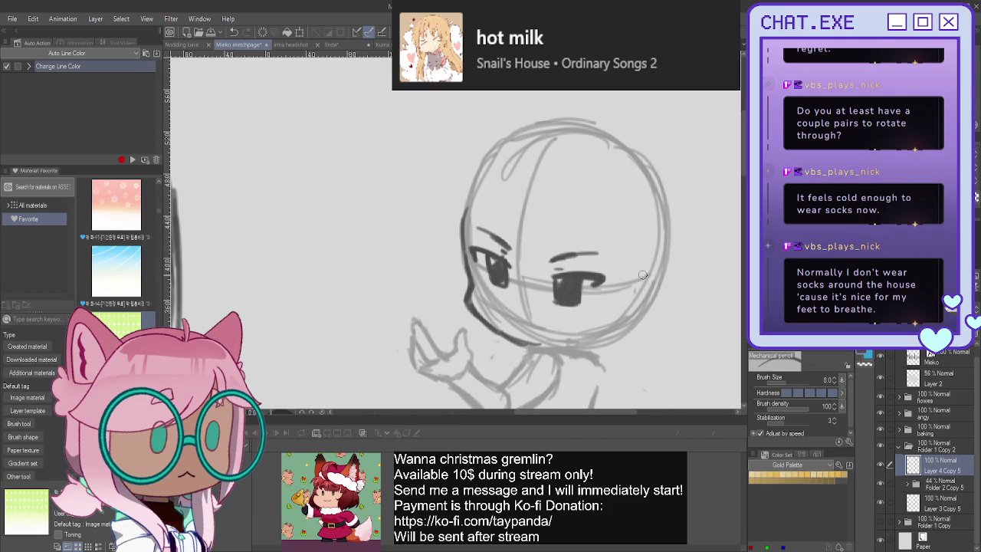
pyautogui.moveTo(642, 269)
pyautogui.mouseDown()
pyautogui.moveTo(665, 298)
pyautogui.moveTo(633, 333)
pyautogui.mouseUp()
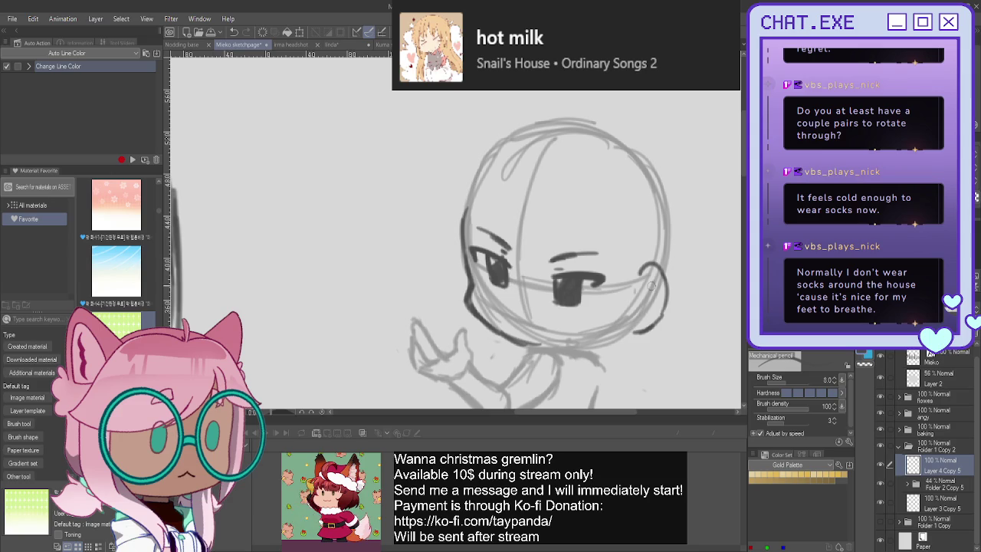
pyautogui.moveTo(650, 285)
pyautogui.mouseDown()
pyautogui.moveTo(630, 325)
pyautogui.moveTo(587, 353)
pyautogui.moveTo(538, 352)
pyautogui.moveTo(544, 347)
pyautogui.moveTo(565, 374)
pyautogui.moveTo(580, 347)
pyautogui.moveTo(636, 351)
pyautogui.moveTo(653, 396)
pyautogui.moveTo(610, 405)
pyautogui.mouseUp()
pyautogui.moveTo(547, 350)
pyautogui.mouseDown()
pyautogui.moveTo(582, 394)
pyautogui.moveTo(622, 405)
pyautogui.mouseUp()
# Continue the shoulder line below the chin and add a line along the scarf
pyautogui.moveTo(586, 351)
pyautogui.mouseDown()
pyautogui.moveTo(617, 376)
pyautogui.moveTo(635, 369)
pyautogui.moveTo(614, 361)
pyautogui.mouseUp()
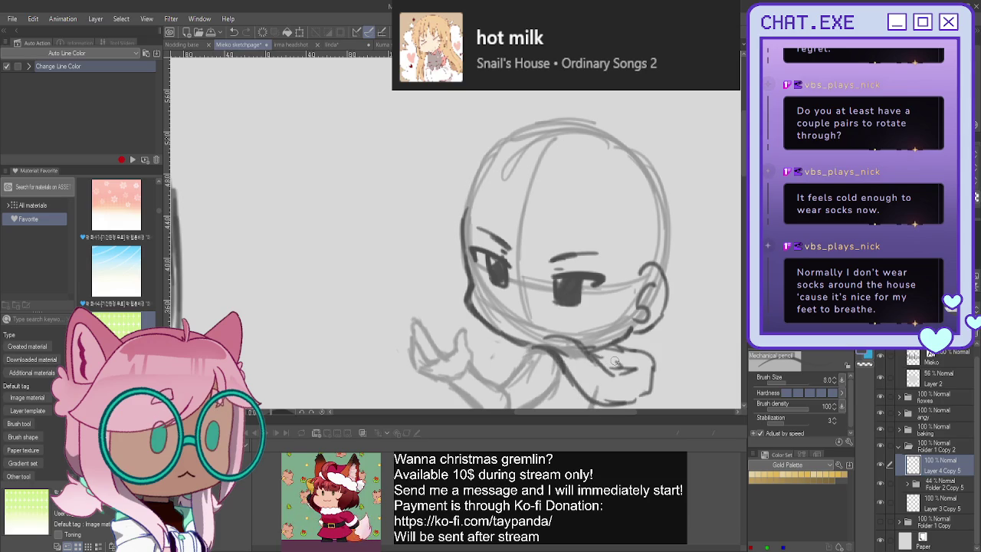
pyautogui.scroll(-2, 466, 315)
pyautogui.scroll(1, 529, 381)
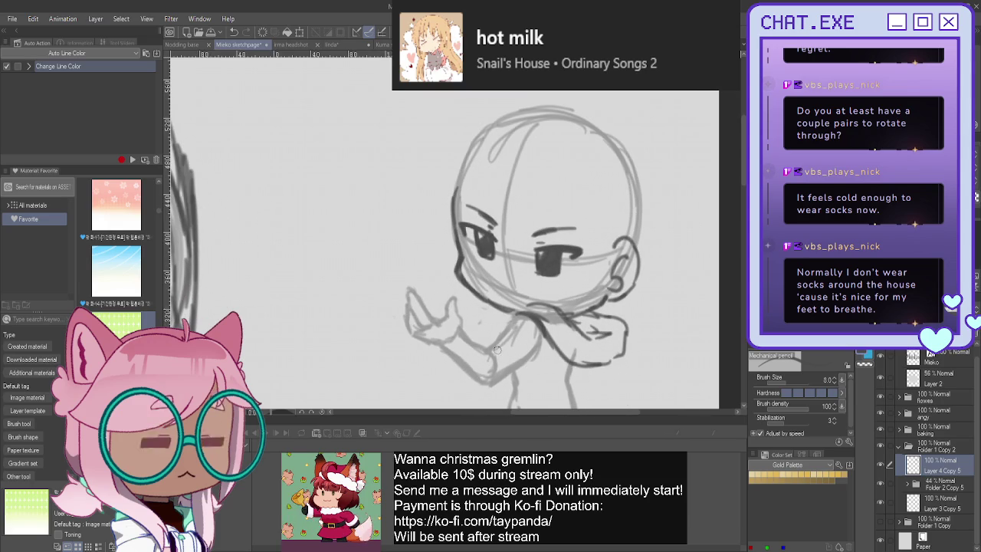
pyautogui.moveTo(514, 320)
pyautogui.mouseDown()
pyautogui.moveTo(505, 333)
pyautogui.moveTo(525, 393)
pyautogui.mouseUp()
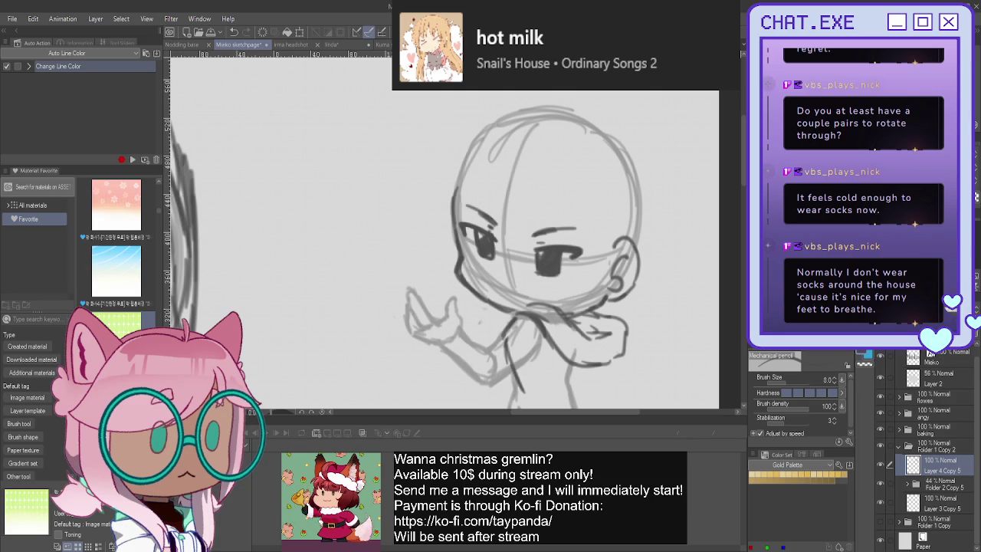
# Sketch the lower body and leg outlines further down the canvas
pyautogui.scroll(-3, 591, 135)
pyautogui.scroll(-2, 591, 135)
pyautogui.moveTo(542, 153)
pyautogui.mouseDown()
pyautogui.moveTo(584, 207)
pyautogui.moveTo(567, 249)
pyautogui.mouseUp()
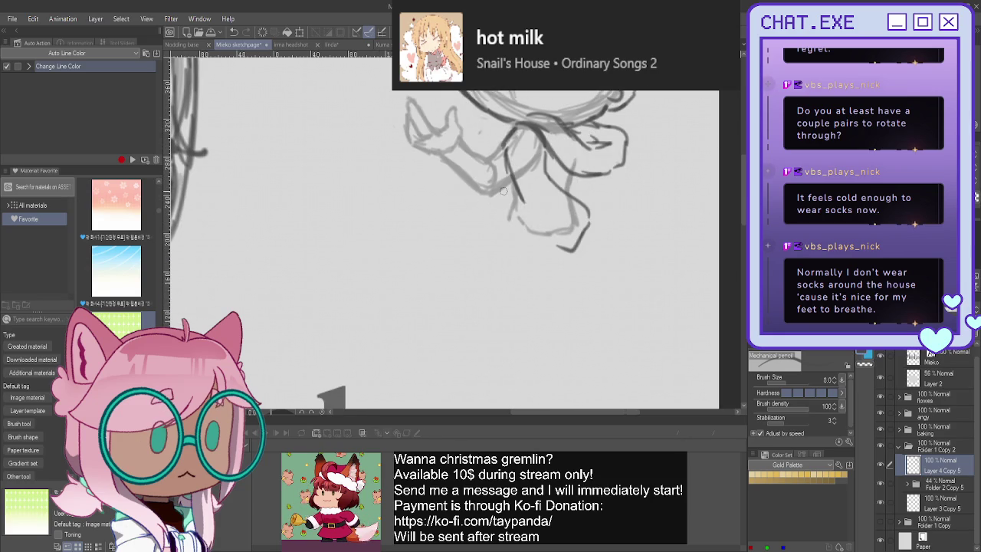
pyautogui.moveTo(518, 193)
pyautogui.mouseDown()
pyautogui.moveTo(564, 248)
pyautogui.moveTo(511, 223)
pyautogui.mouseUp()
pyautogui.moveTo(486, 156)
pyautogui.mouseDown()
pyautogui.moveTo(469, 142)
pyautogui.moveTo(449, 171)
pyautogui.moveTo(472, 147)
pyautogui.moveTo(491, 166)
pyautogui.moveTo(453, 170)
pyautogui.moveTo(491, 192)
pyautogui.moveTo(470, 189)
pyautogui.mouseUp()
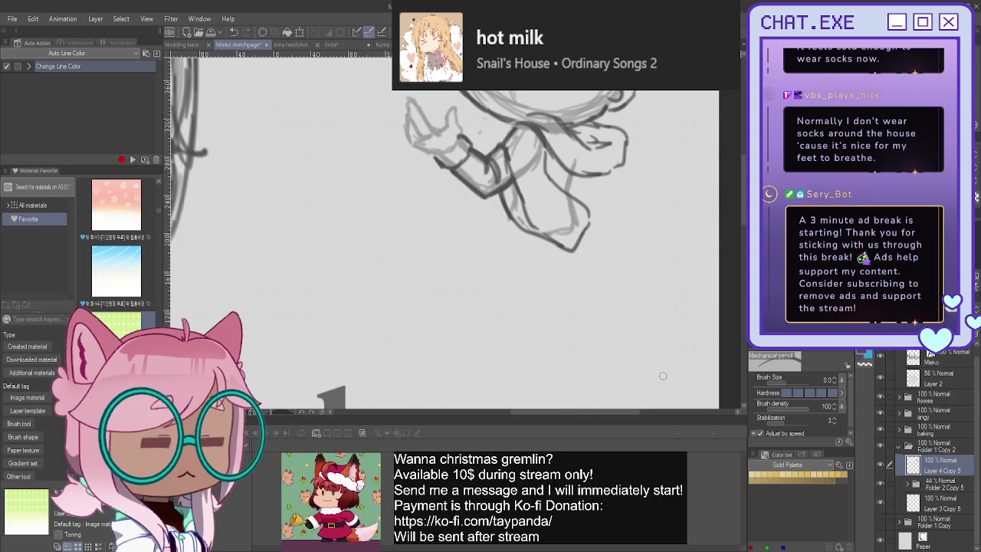
pyautogui.moveTo(663, 376); pyautogui.dragTo(725, 547)
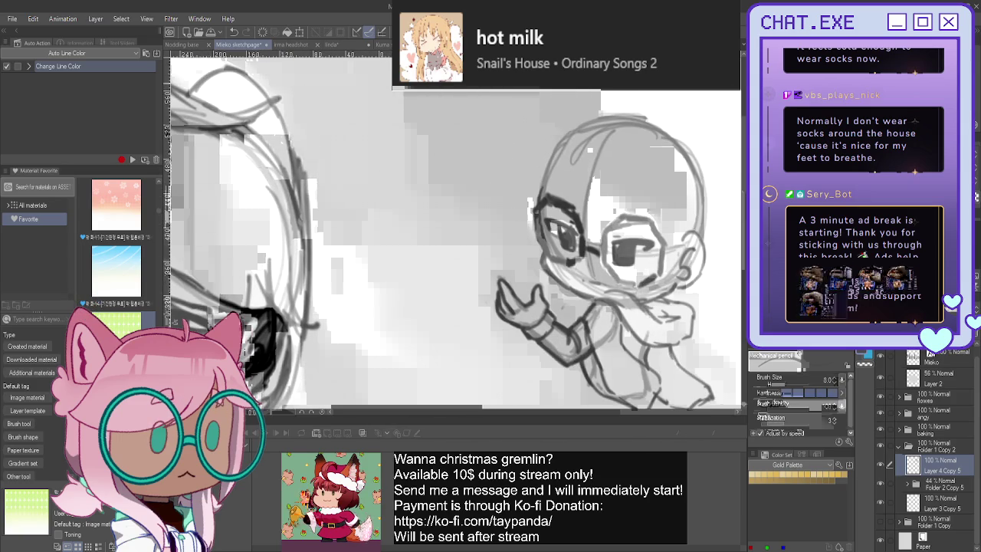
# Draw hair strands across the right lens and down the left cheek, plus an upper-left tuft
pyautogui.moveTo(580, 160); pyautogui.dragTo(589, 211)
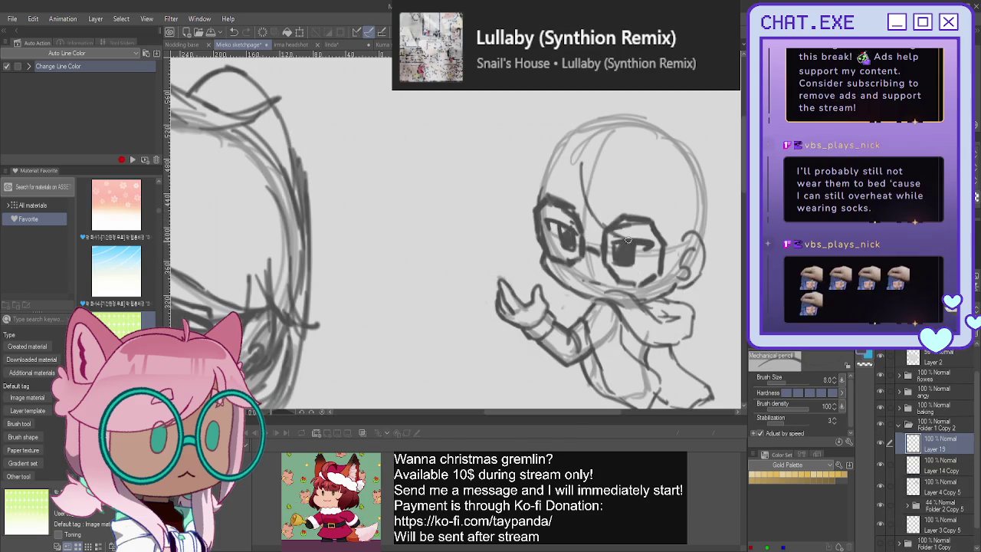
pyautogui.moveTo(588, 174)
pyautogui.mouseDown()
pyautogui.moveTo(605, 227)
pyautogui.moveTo(659, 238)
pyautogui.mouseUp()
pyautogui.moveTo(590, 170); pyautogui.dragTo(655, 235)
pyautogui.moveTo(577, 168); pyautogui.dragTo(529, 264)
pyautogui.moveTo(566, 133)
pyautogui.mouseDown()
pyautogui.moveTo(524, 190)
pyautogui.moveTo(508, 196)
pyautogui.moveTo(497, 184)
pyautogui.moveTo(537, 181)
pyautogui.mouseUp()
pyautogui.moveTo(536, 184)
pyautogui.mouseDown()
pyautogui.moveTo(506, 247)
pyautogui.moveTo(545, 277)
pyautogui.mouseUp()
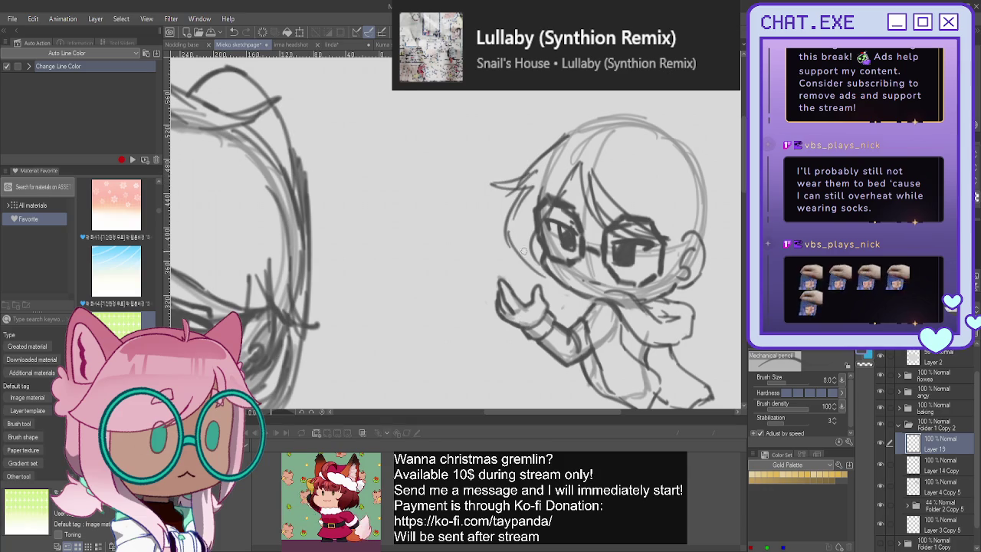
pyautogui.moveTo(543, 233); pyautogui.dragTo(534, 261)
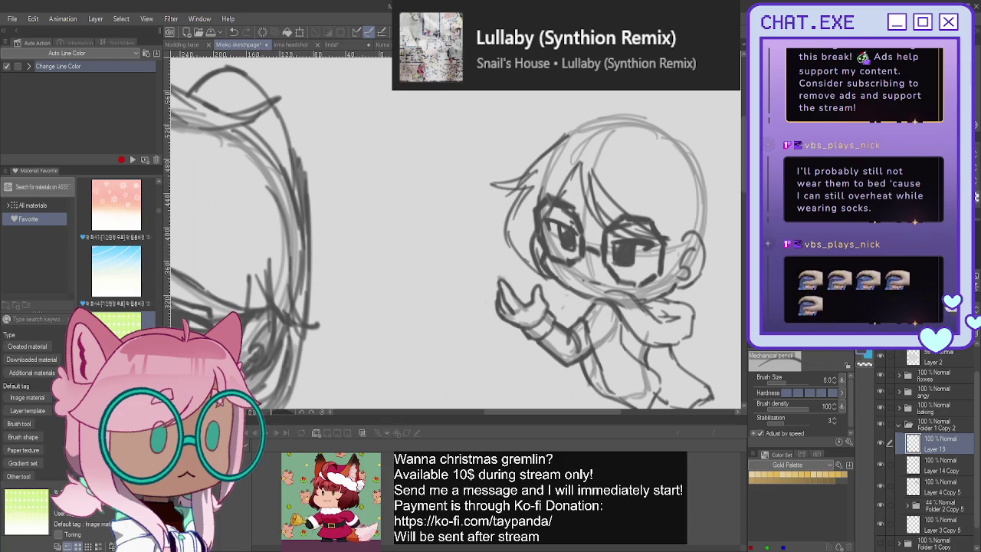
pyautogui.hscroll(3, 635, 141)
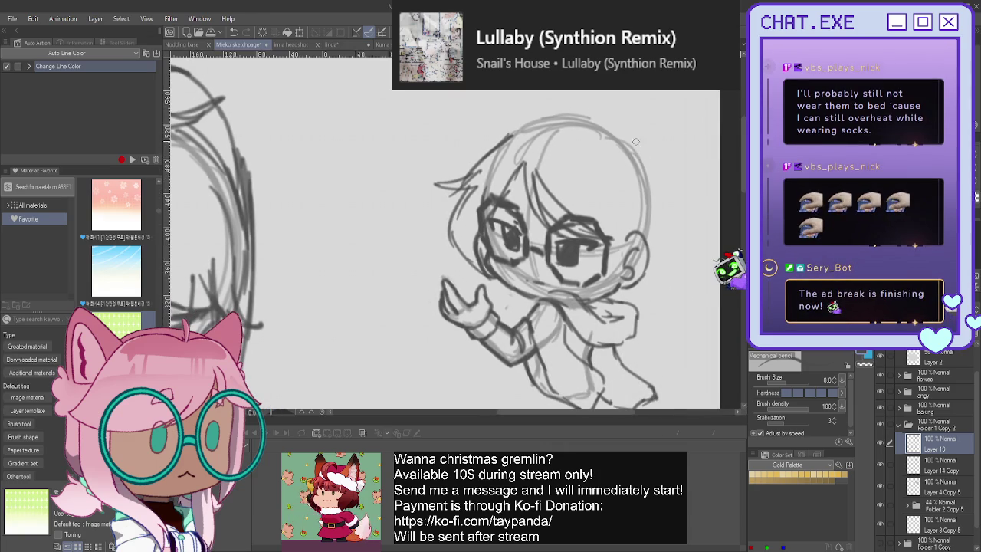
# Sketch back hair on the right and arc the hair outline over the head
pyautogui.moveTo(659, 201)
pyautogui.mouseDown()
pyautogui.moveTo(712, 234)
pyautogui.moveTo(704, 273)
pyautogui.moveTo(682, 222)
pyautogui.moveTo(700, 266)
pyautogui.moveTo(657, 313)
pyautogui.moveTo(625, 316)
pyautogui.mouseUp()
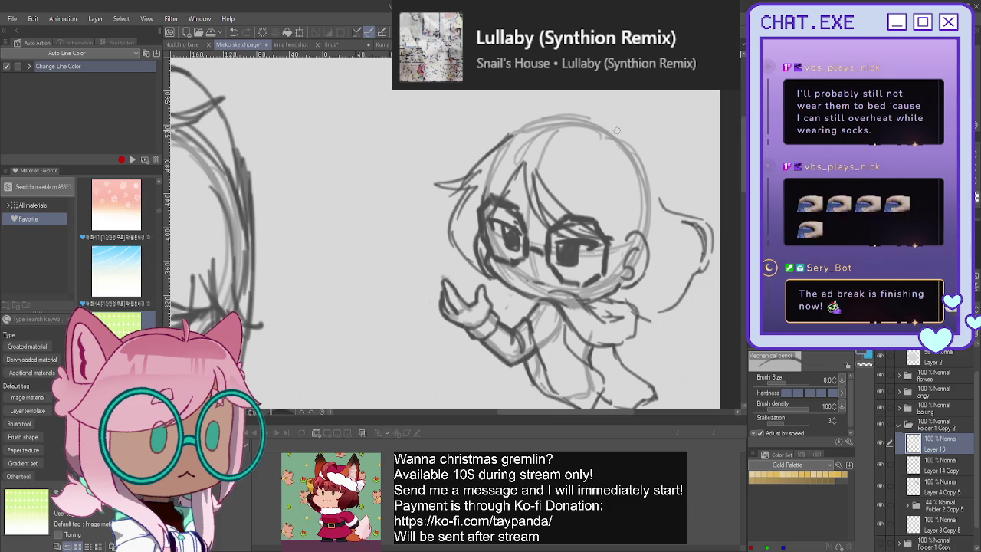
pyautogui.moveTo(583, 113)
pyautogui.mouseDown()
pyautogui.moveTo(624, 105)
pyautogui.moveTo(663, 200)
pyautogui.mouseUp()
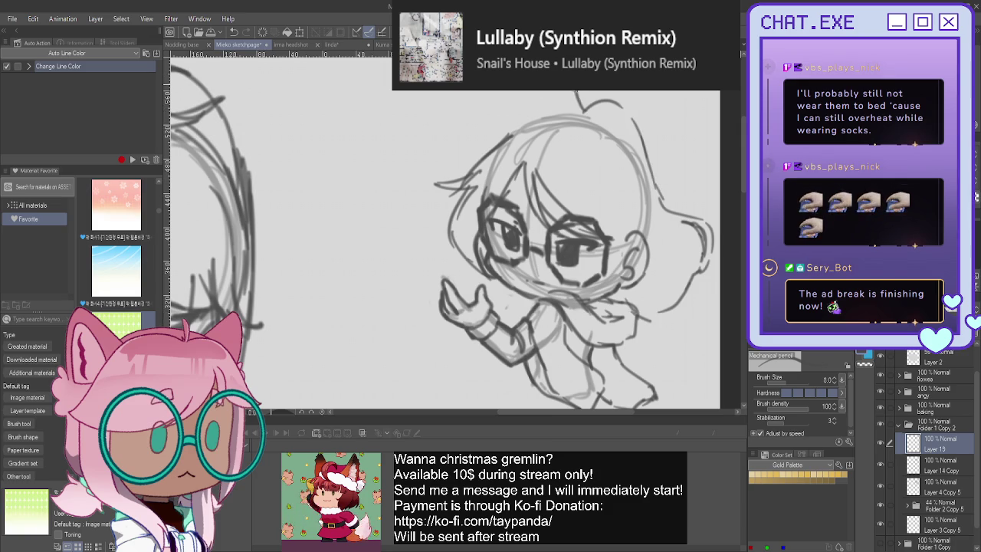
pyautogui.moveTo(575, 109); pyautogui.dragTo(551, 115)
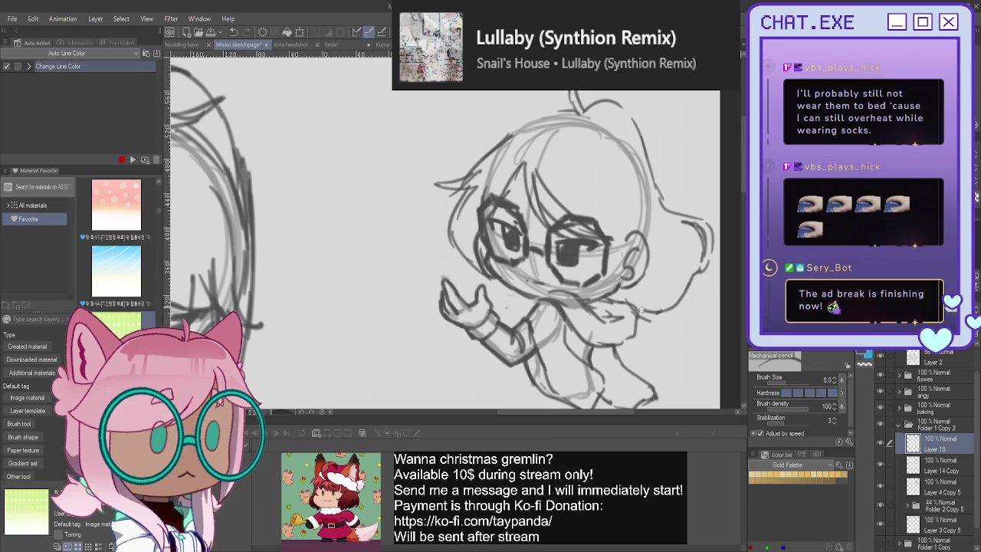
pyautogui.moveTo(639, 306); pyautogui.dragTo(644, 275)
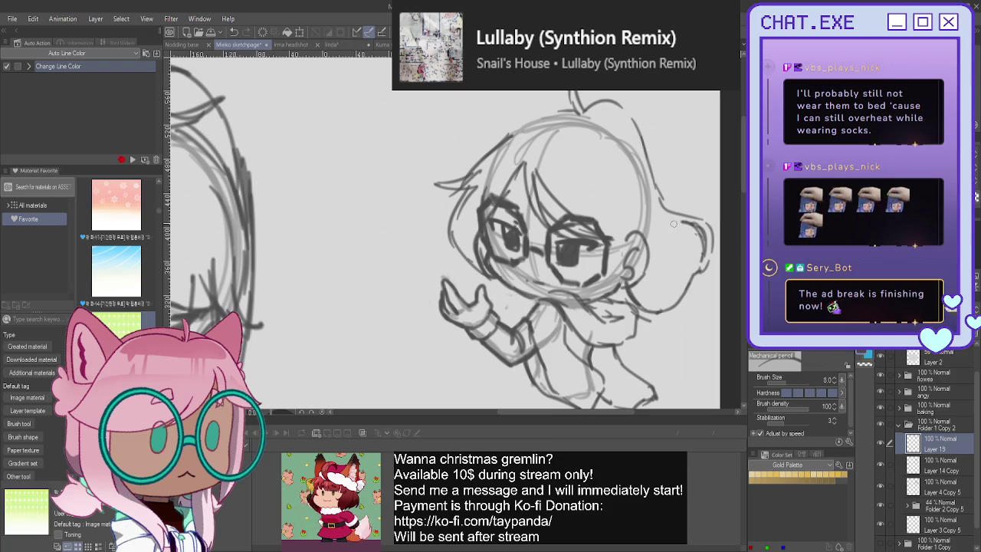
pyautogui.moveTo(672, 220)
pyautogui.mouseDown()
pyautogui.moveTo(697, 259)
pyautogui.moveTo(707, 248)
pyautogui.mouseUp()
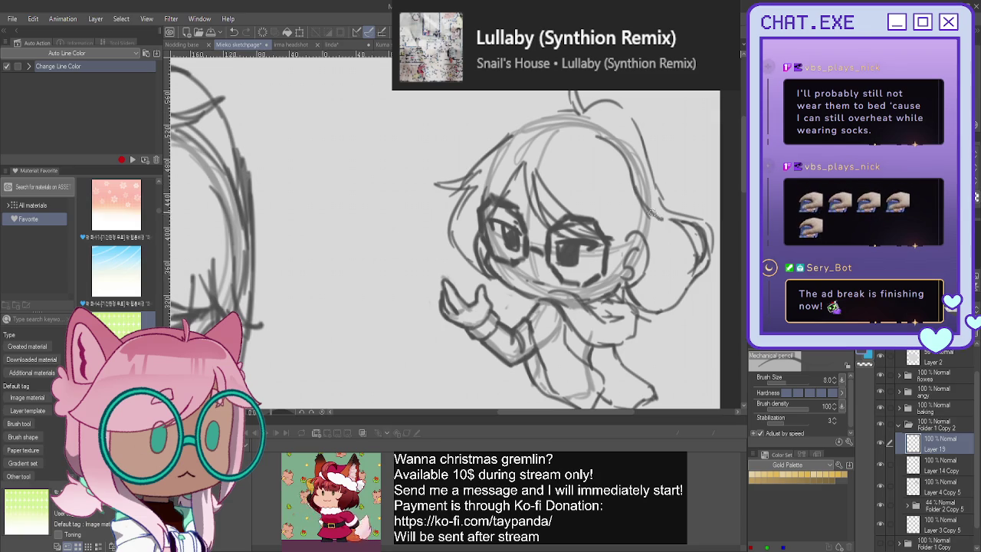
# Add hair strands on the right of the face and toggle the layer's visibility to compare
pyautogui.moveTo(642, 217); pyautogui.dragTo(656, 277)
pyautogui.moveTo(587, 186); pyautogui.dragTo(615, 256)
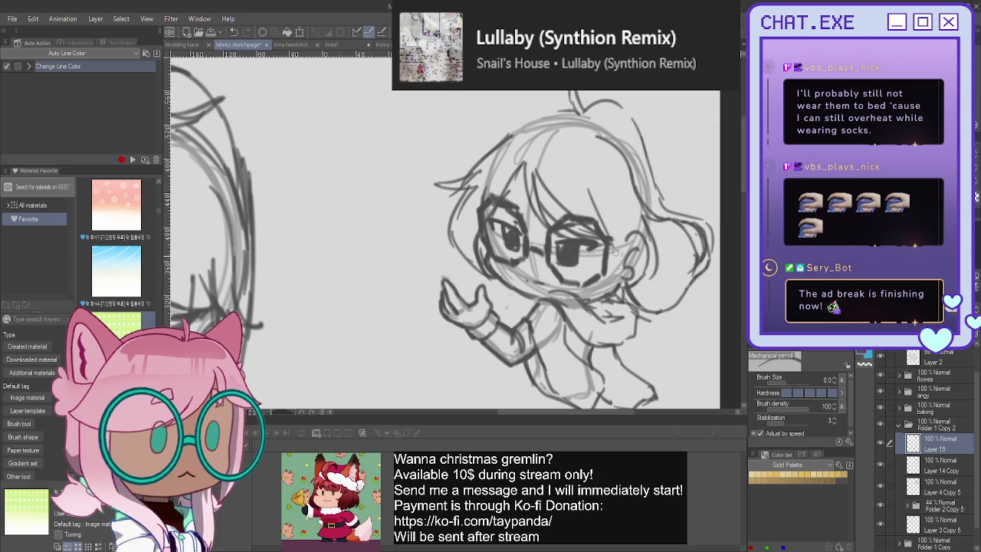
pyautogui.moveTo(602, 219); pyautogui.dragTo(613, 280)
pyautogui.moveTo(622, 239); pyautogui.dragTo(614, 290)
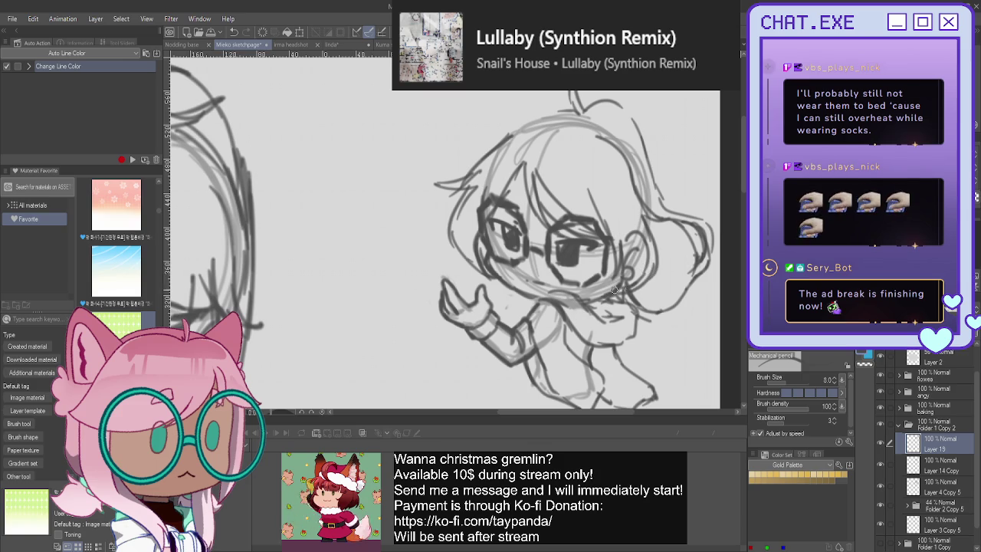
pyautogui.click(880, 445)
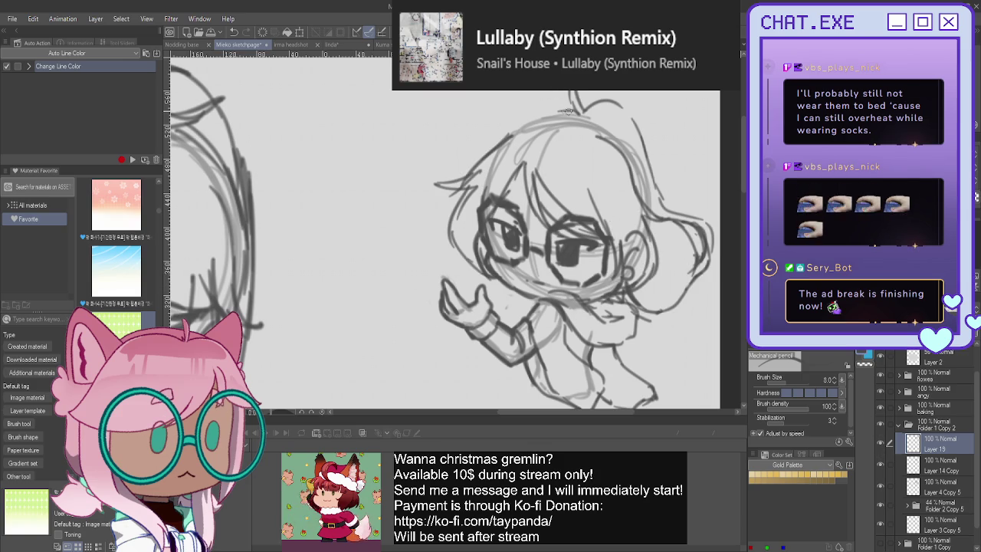
# Darken the top and right hair outlines, then zoom out to see both sketches
pyautogui.moveTo(571, 113)
pyautogui.mouseDown()
pyautogui.moveTo(529, 117)
pyautogui.moveTo(510, 134)
pyautogui.mouseUp()
pyautogui.scroll(-2, 476, 304)
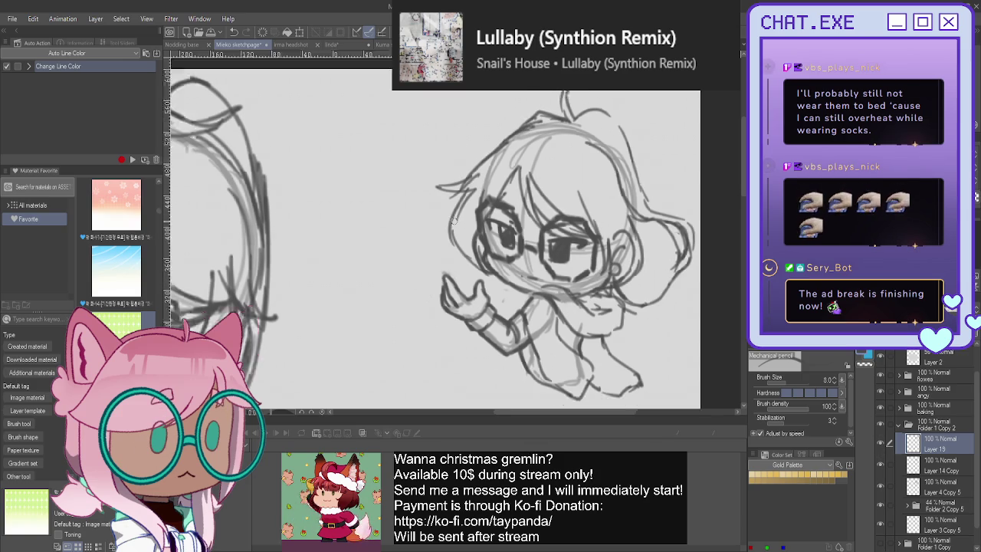
pyautogui.moveTo(574, 139); pyautogui.dragTo(610, 177)
pyautogui.moveTo(542, 133)
pyautogui.mouseDown()
pyautogui.moveTo(580, 136)
pyautogui.moveTo(554, 134)
pyautogui.mouseUp()
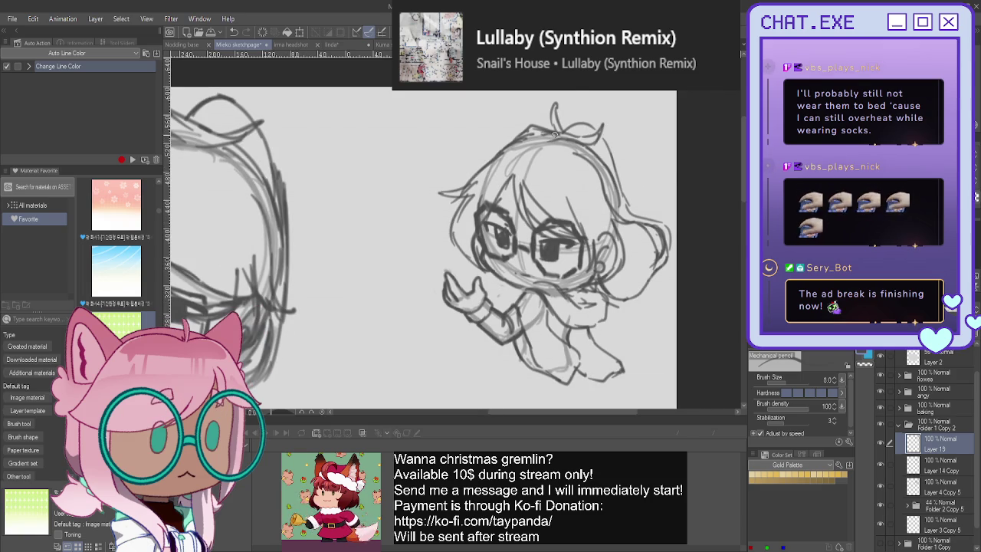
pyautogui.hotkey('ctrl', '-')
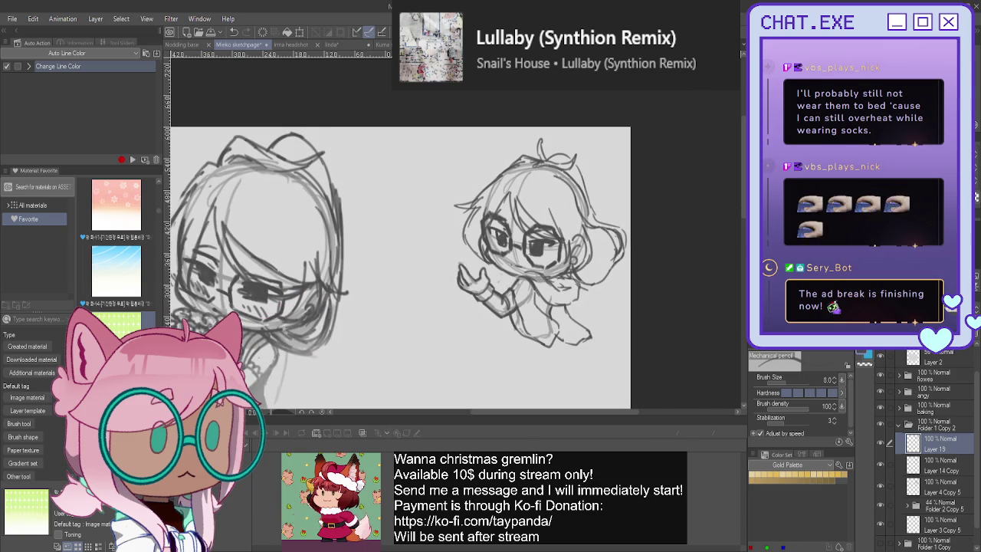
# Expand Folder 1 Copy 2 and set Layer 3 Copy 5's opacity to 66%
pyautogui.scroll(-3, 421, 253)
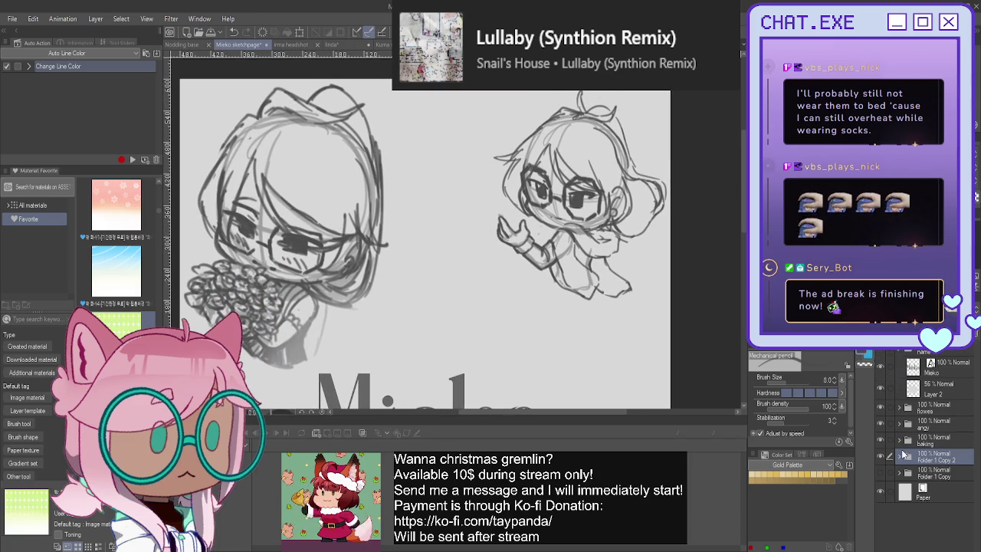
pyautogui.click(900, 456)
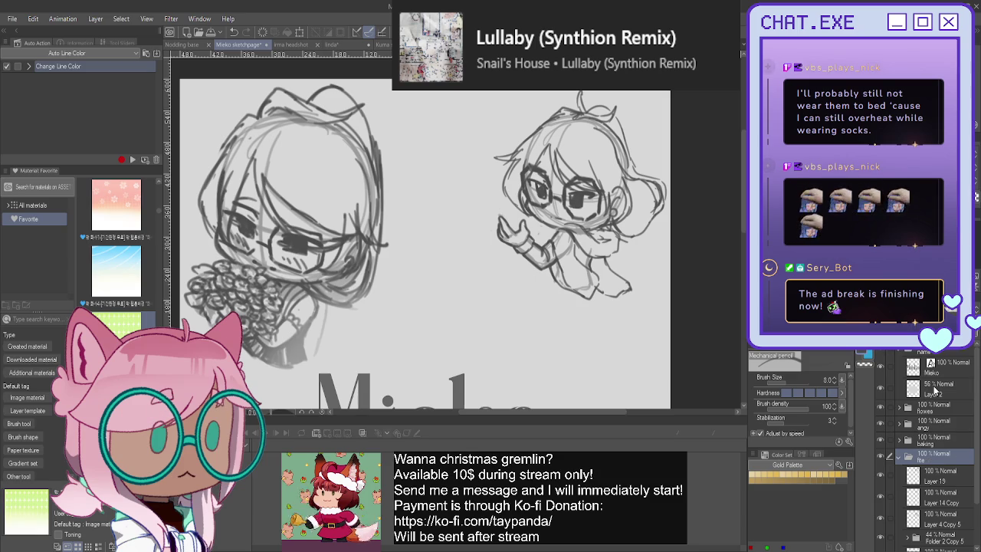
pyautogui.scroll(-2, 914, 507)
pyautogui.click(918, 504)
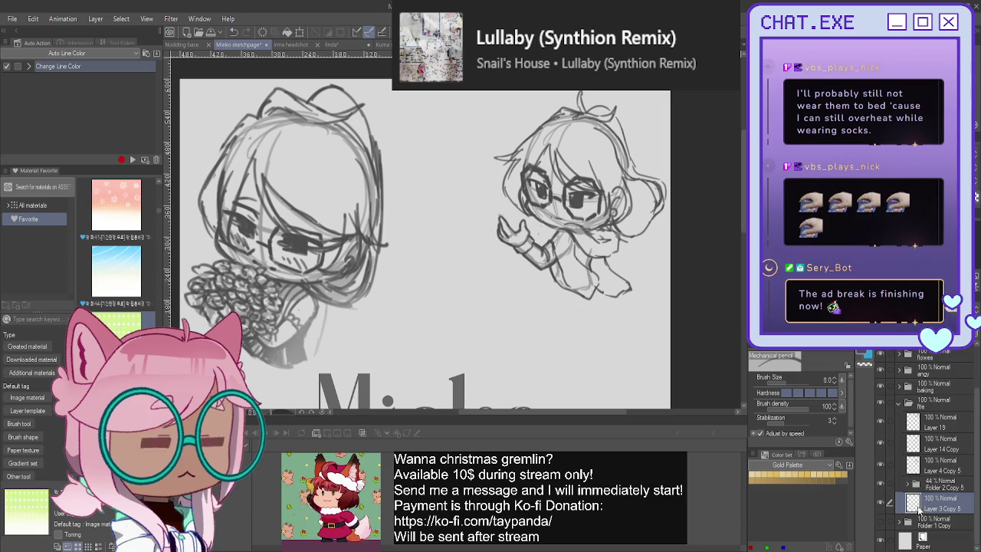
pyautogui.click(952, 310)
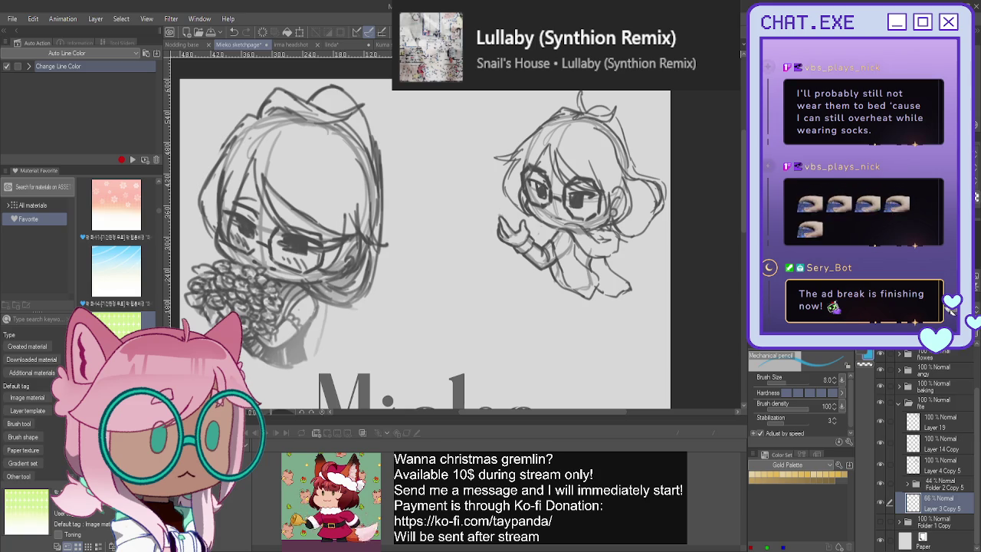
pyautogui.scroll(2, 491, 200)
pyautogui.scroll(1, 490, 199)
pyautogui.scroll(1, 491, 199)
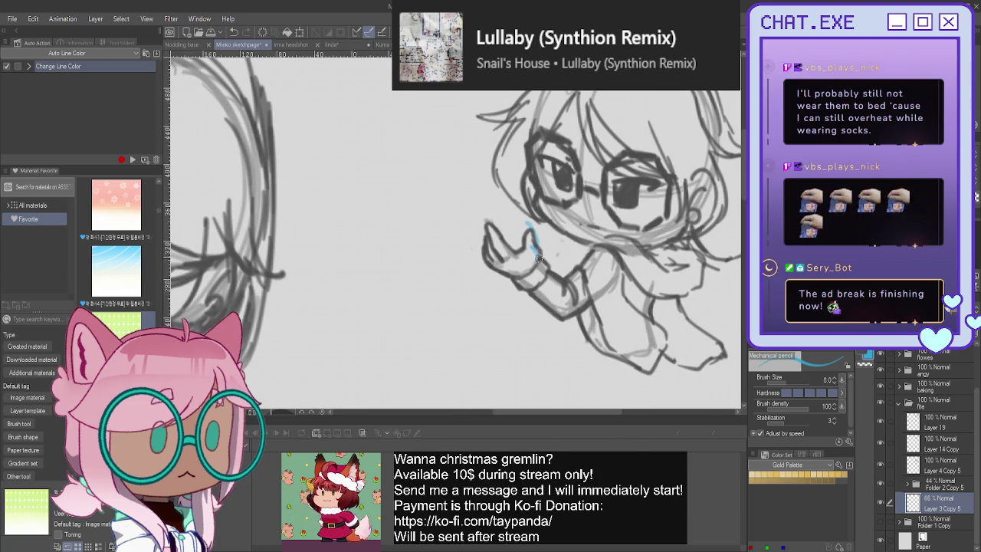
# Draw light-blue sparkle strokes around the raised hand, then lasso-select them
pyautogui.moveTo(527, 223)
pyautogui.mouseDown()
pyautogui.moveTo(541, 254)
pyautogui.moveTo(541, 231)
pyautogui.moveTo(505, 220)
pyautogui.mouseUp()
pyautogui.hotkey('ctrl', 'z')
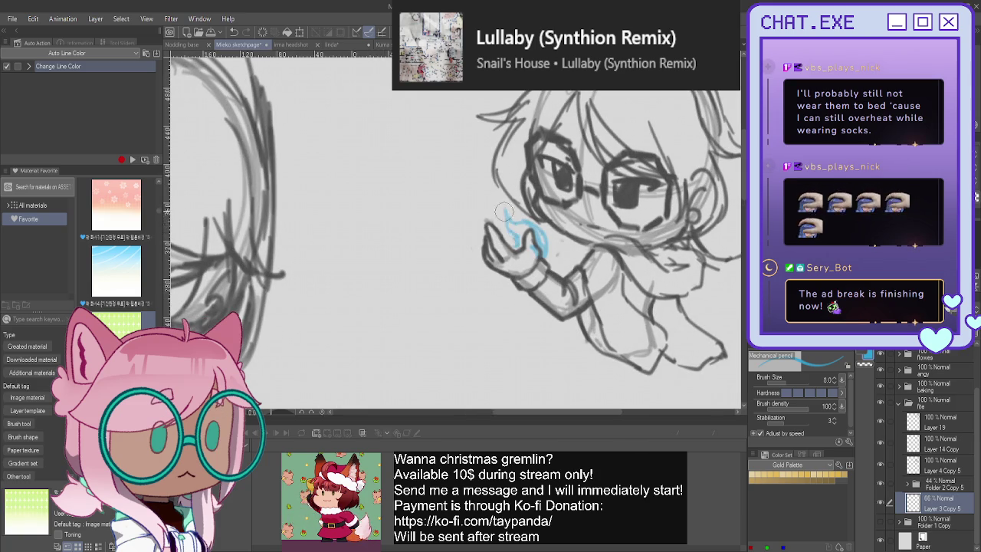
pyautogui.hotkey('ctrl', 'z')
pyautogui.hotkey('ctrl', 'z')
pyautogui.hotkey('ctrl', 'z')
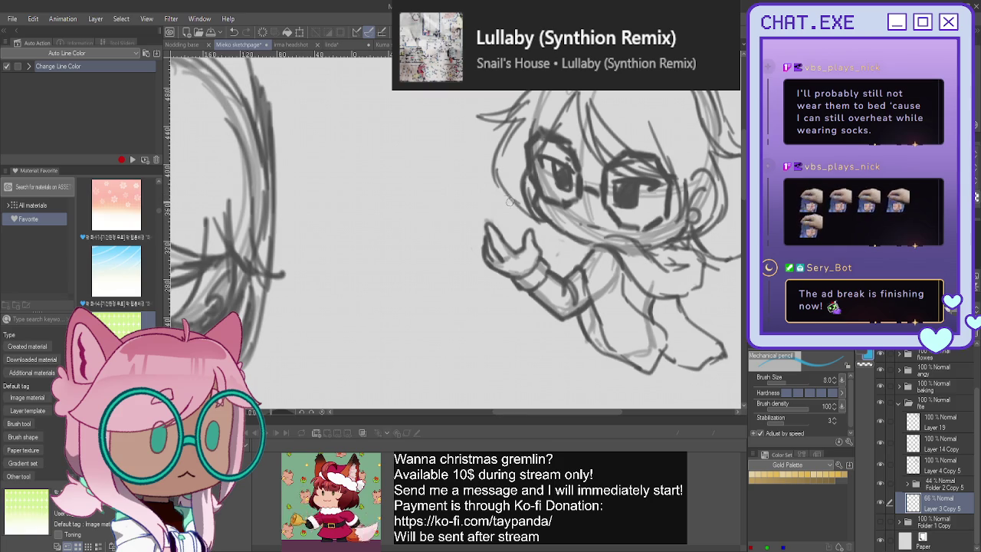
pyautogui.moveTo(524, 193); pyautogui.dragTo(505, 170)
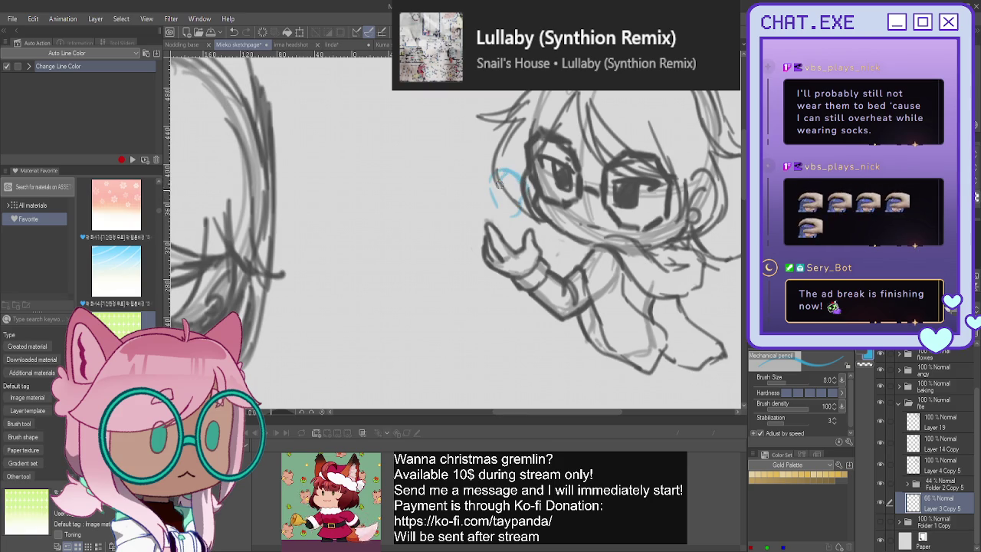
pyautogui.moveTo(497, 175)
pyautogui.mouseDown()
pyautogui.moveTo(500, 207)
pyautogui.moveTo(513, 211)
pyautogui.moveTo(503, 213)
pyautogui.moveTo(511, 173)
pyautogui.moveTo(487, 211)
pyautogui.moveTo(471, 191)
pyautogui.moveTo(465, 205)
pyautogui.moveTo(476, 213)
pyautogui.mouseUp()
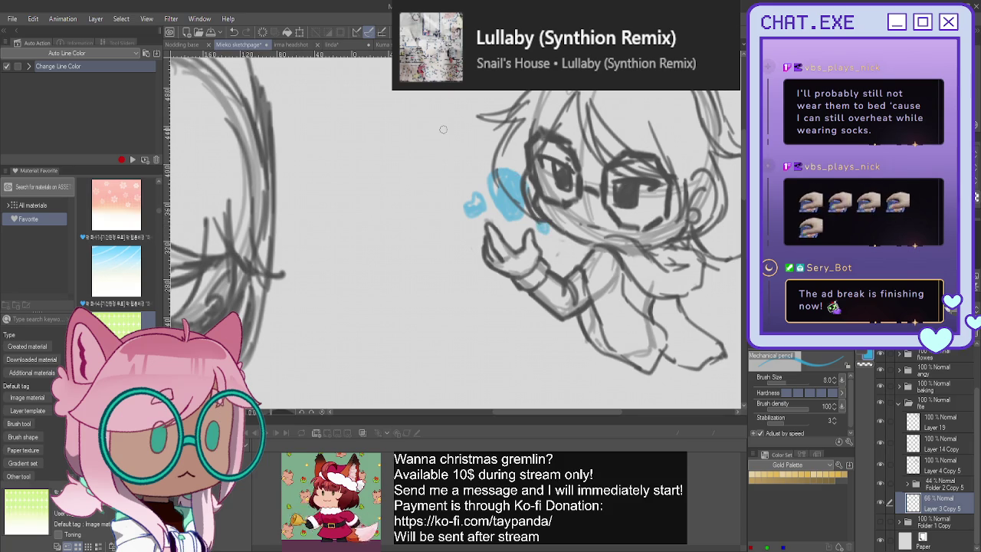
pyautogui.scroll(-2, 443, 129)
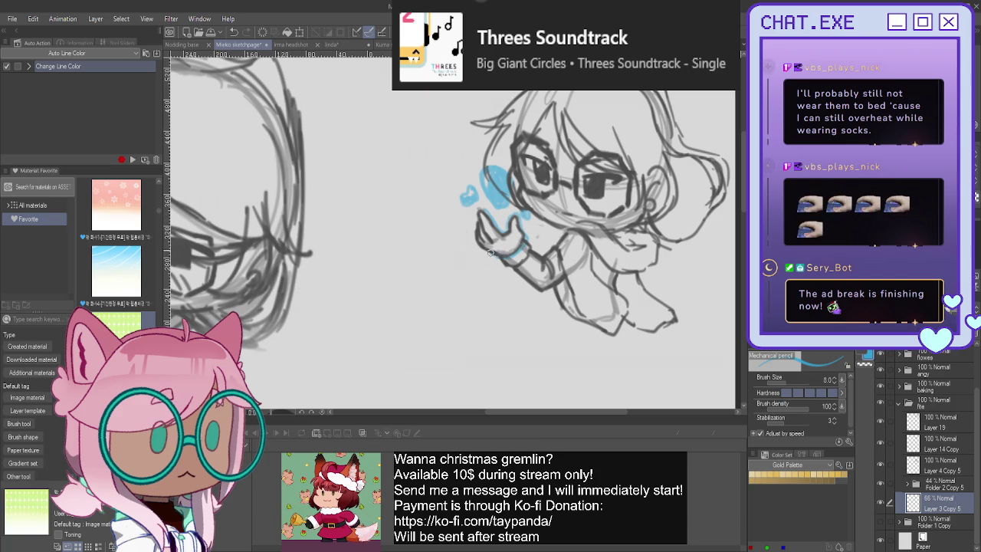
pyautogui.moveTo(491, 253); pyautogui.dragTo(479, 209)
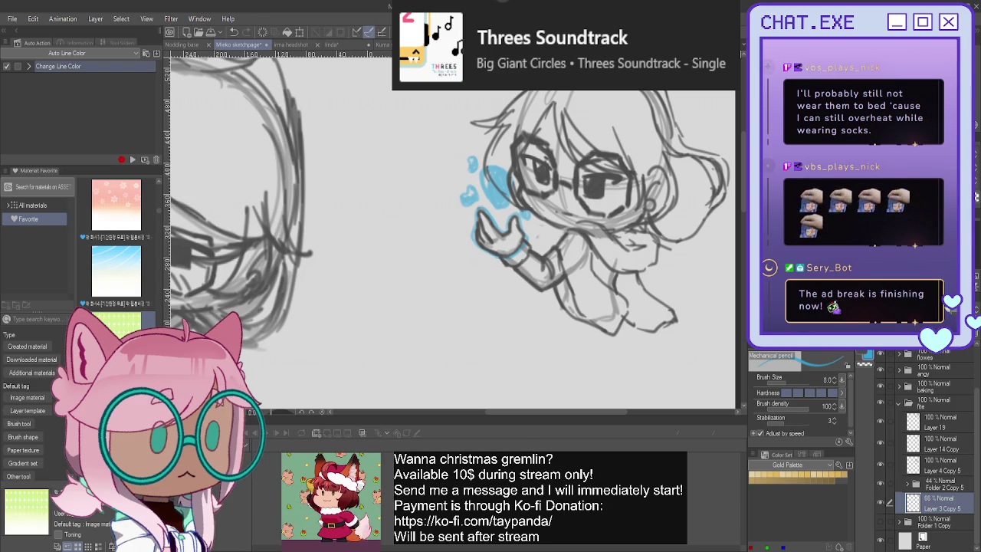
pyautogui.press('m')
pyautogui.moveTo(426, 123)
pyautogui.mouseDown()
pyautogui.moveTo(527, 221)
pyautogui.moveTo(430, 154)
pyautogui.mouseUp()
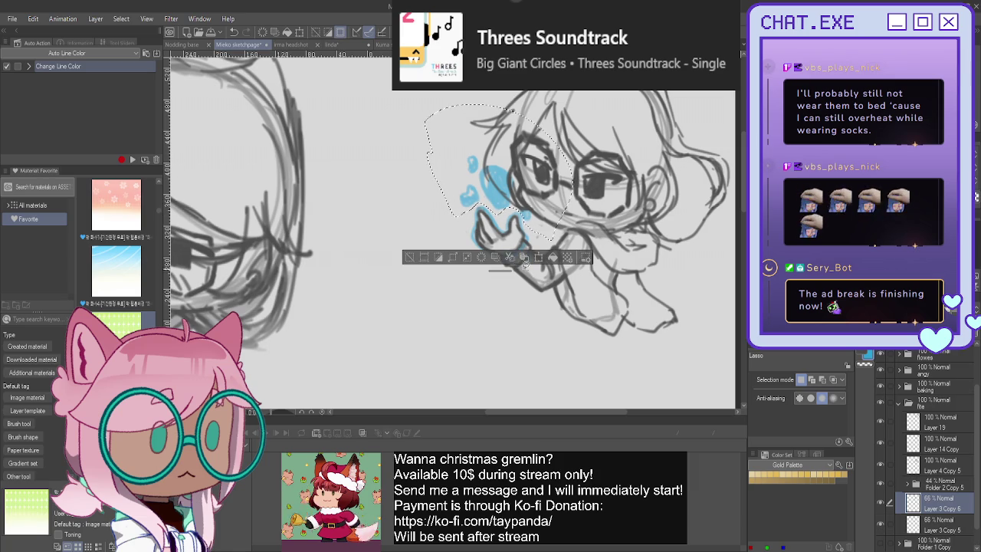
# Reorder the sparkle layer, enlarge the blue sparkles slightly around the hand, then deselect
pyautogui.moveTo(941, 498); pyautogui.dragTo(924, 420)
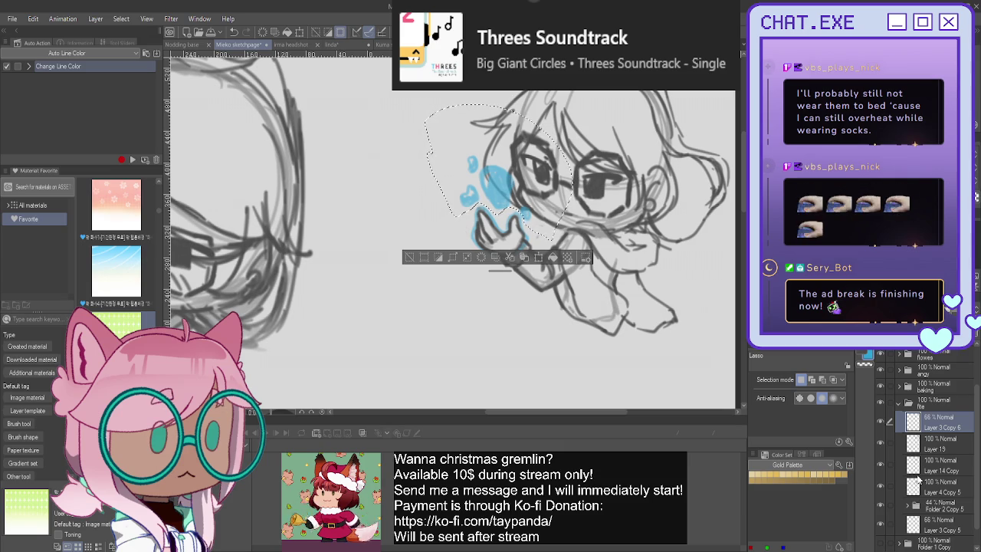
pyautogui.click(538, 256)
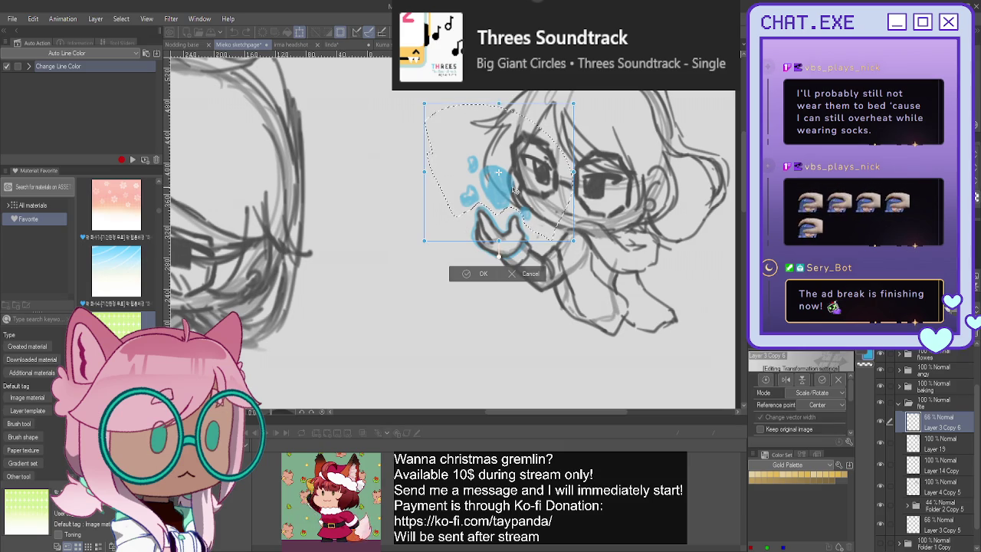
pyautogui.moveTo(498, 103); pyautogui.dragTo(498, 92)
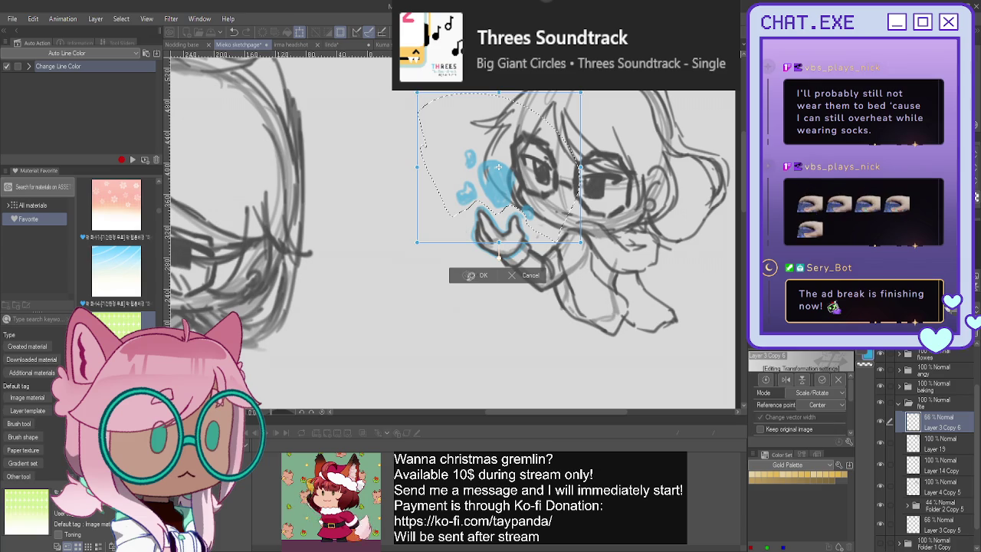
pyautogui.click(459, 275)
pyautogui.click(411, 259)
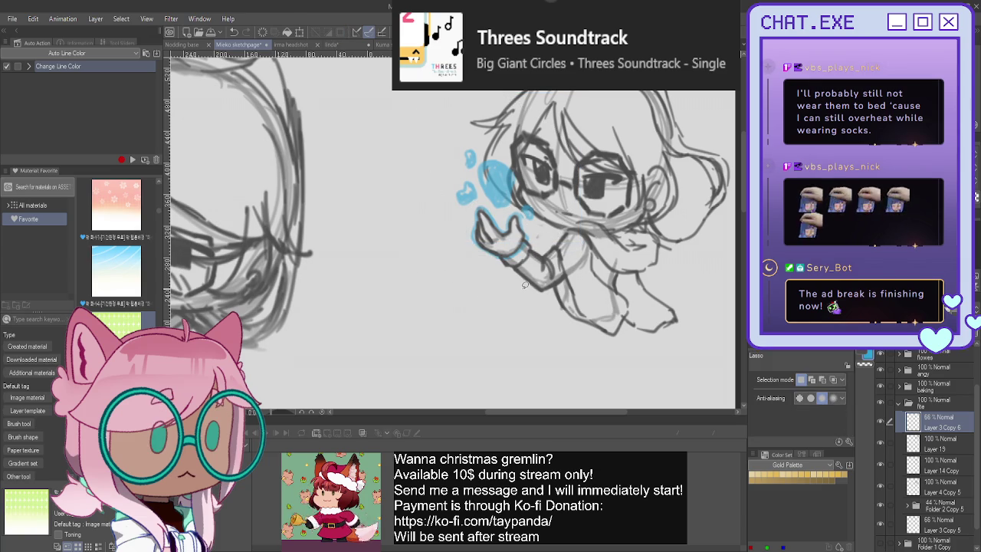
pyautogui.scroll(-2, 529, 245)
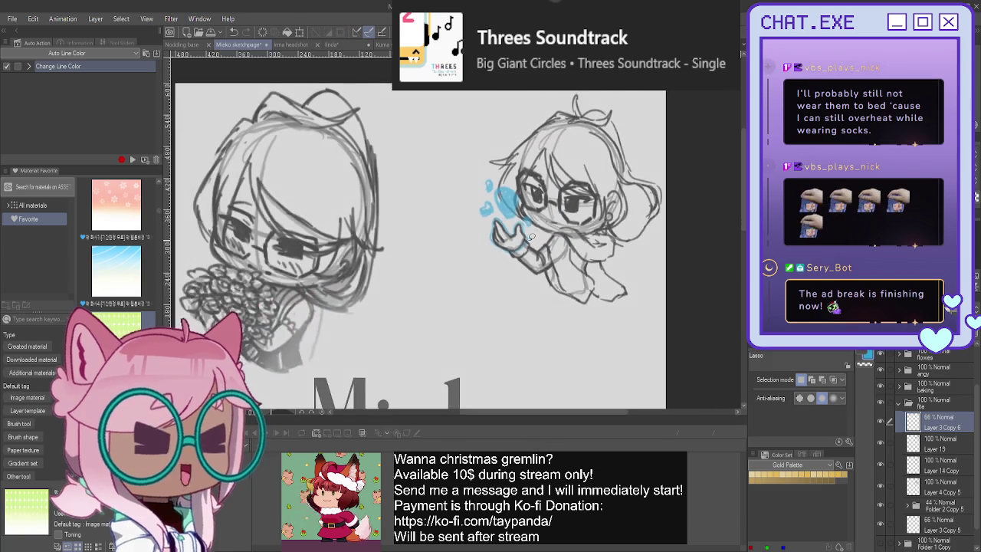
# Zoom out and pan over the full sketch page, then collapse the file layer folder
pyautogui.scroll(-1, 531, 236)
pyautogui.scroll(-1, 532, 237)
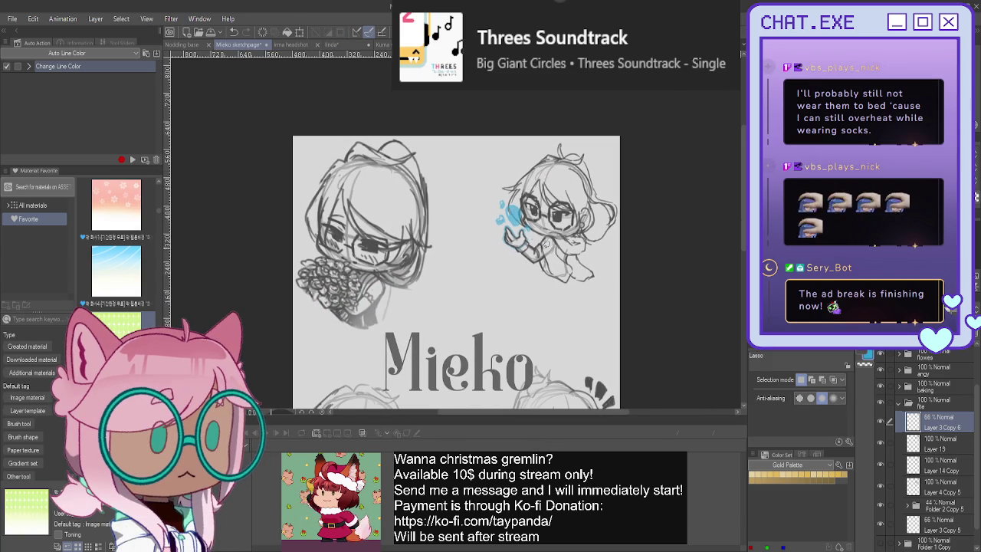
pyautogui.moveTo(546, 243); pyautogui.dragTo(527, 23)
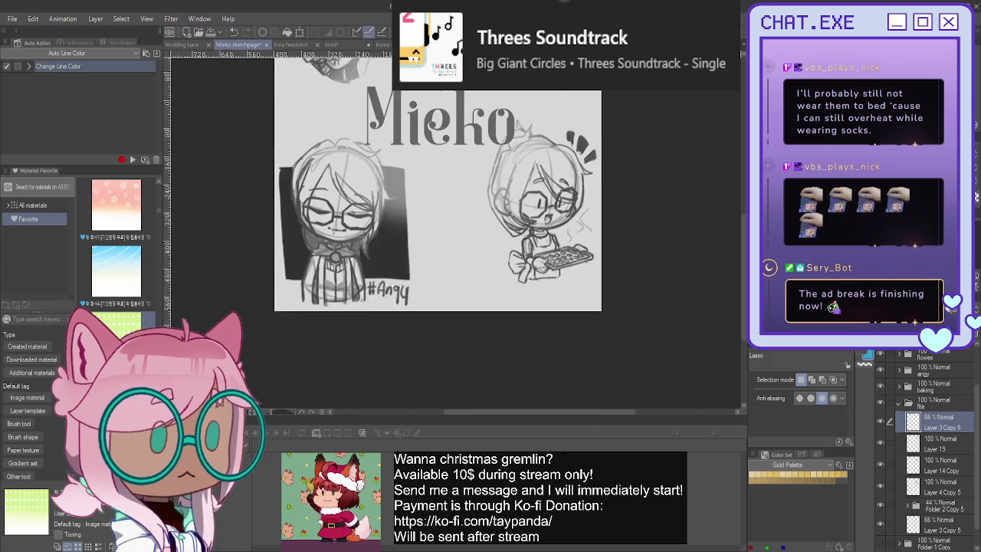
pyautogui.moveTo(529, 115); pyautogui.dragTo(571, 310)
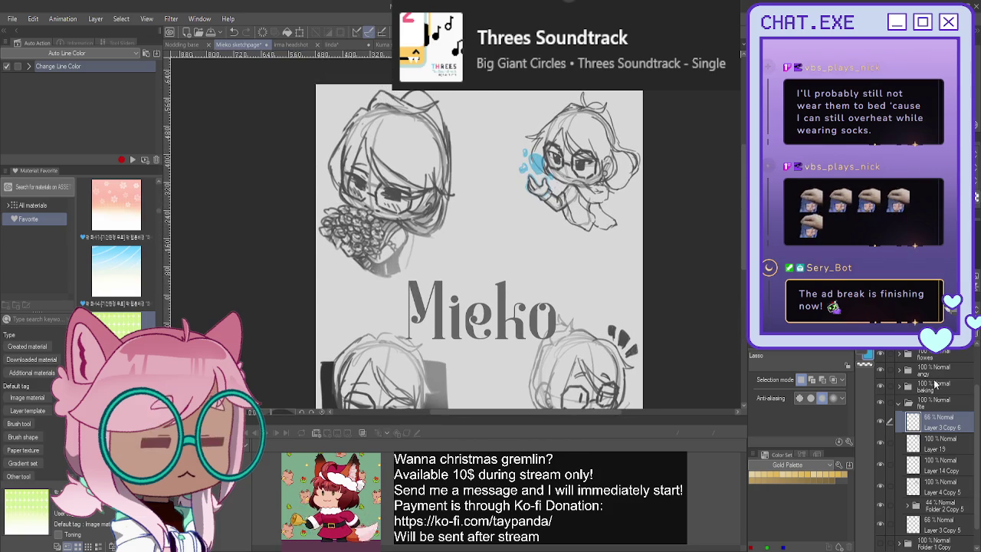
pyautogui.click(899, 404)
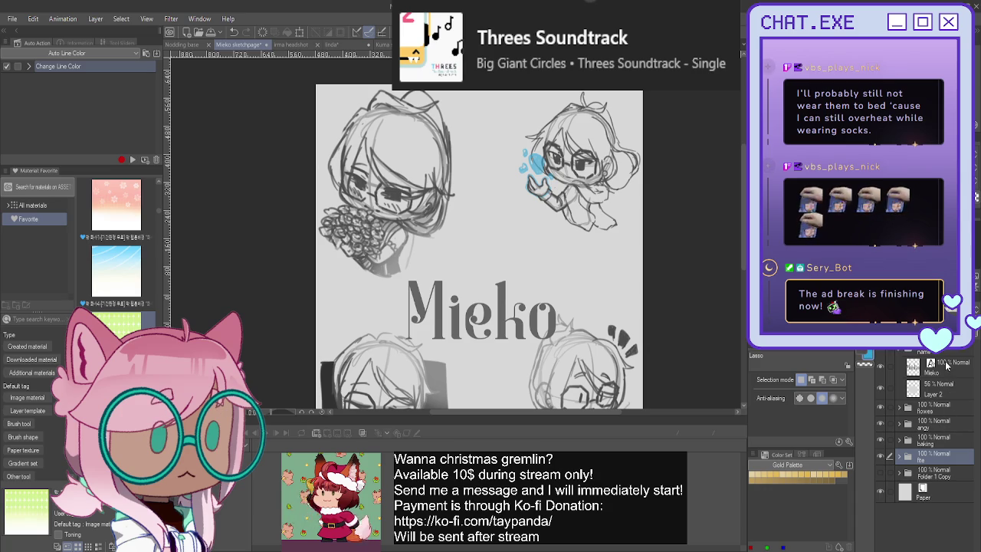
pyautogui.hotkey('ctrl', 't')
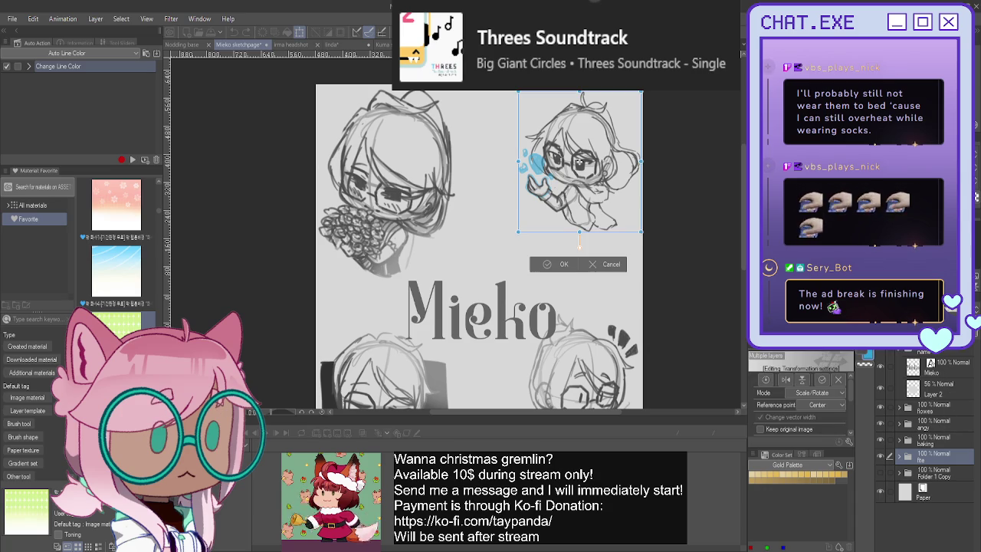
# Resize the glasses chibi and drag her from the top right to beneath the Mieko title
pyautogui.moveTo(517, 163); pyautogui.dragTo(467, 162)
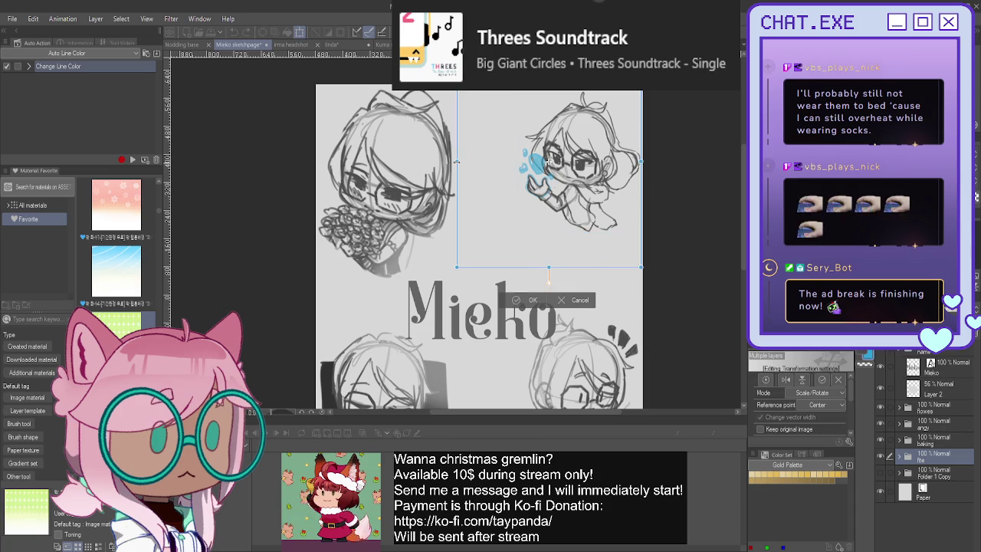
pyautogui.scroll(-3, 516, 176)
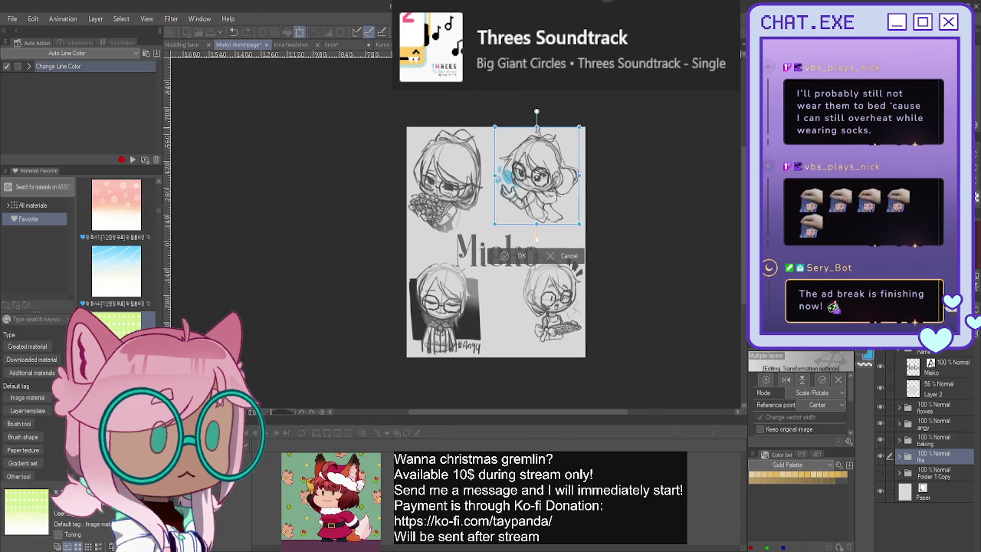
pyautogui.moveTo(537, 168); pyautogui.dragTo(515, 287)
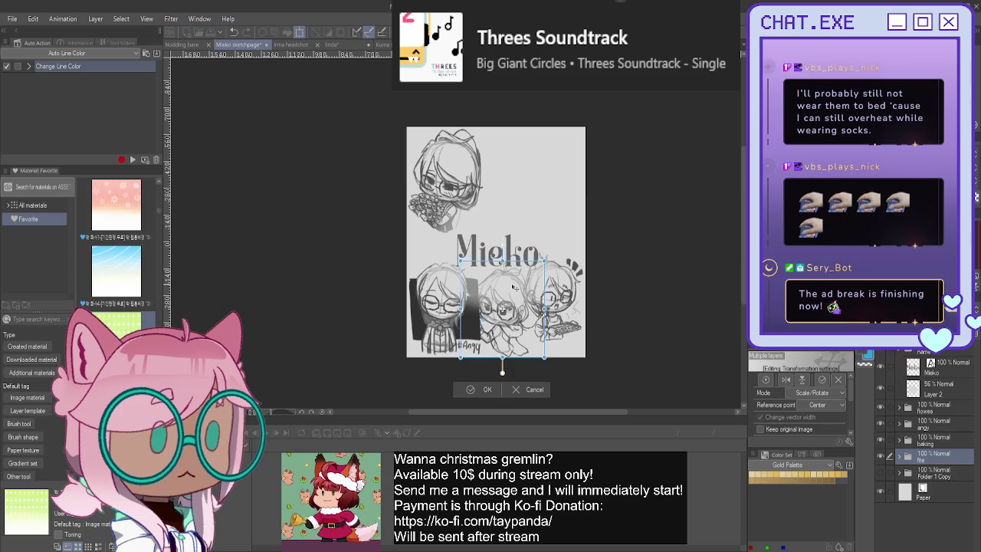
pyautogui.scroll(1, 513, 287)
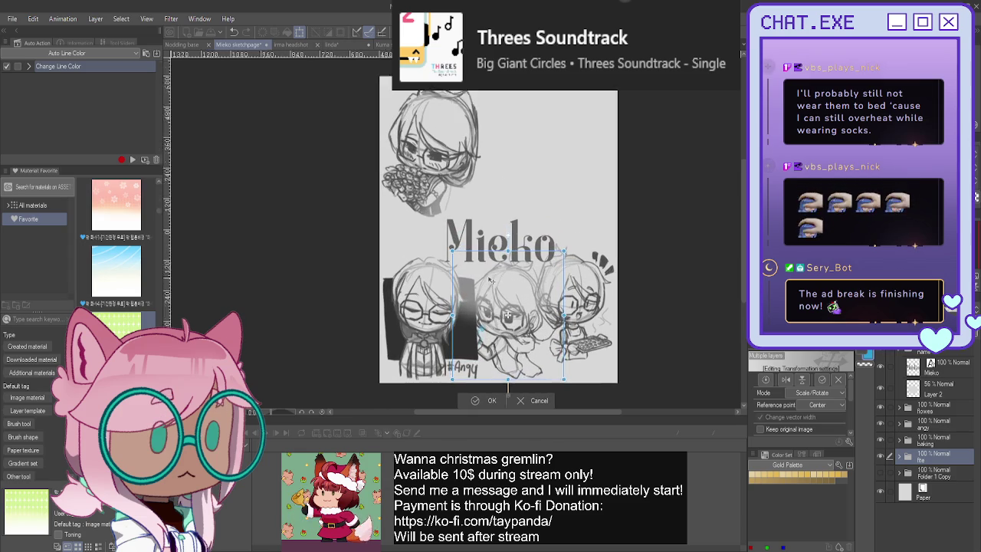
pyautogui.scroll(2, 508, 321)
pyautogui.scroll(1, 509, 320)
pyautogui.scroll(1, 540, 252)
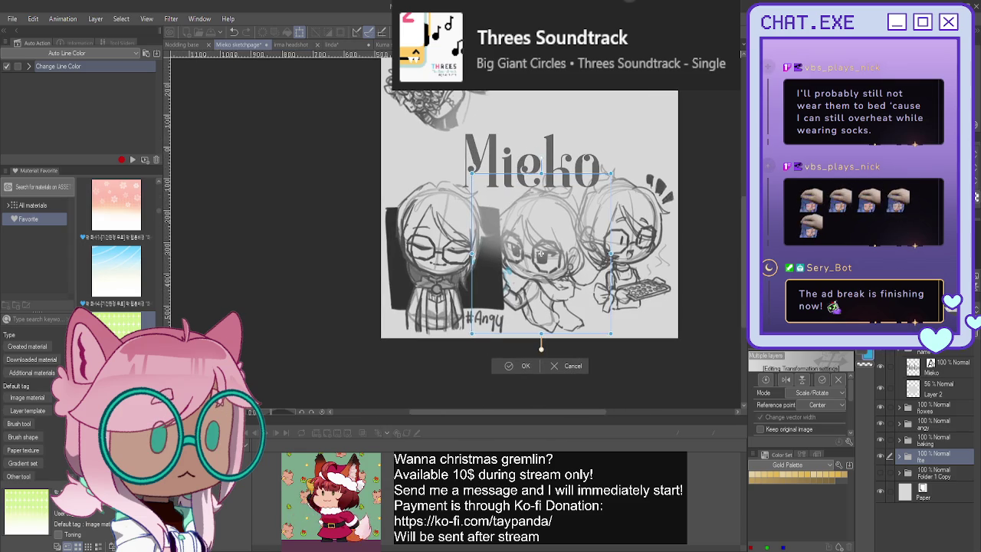